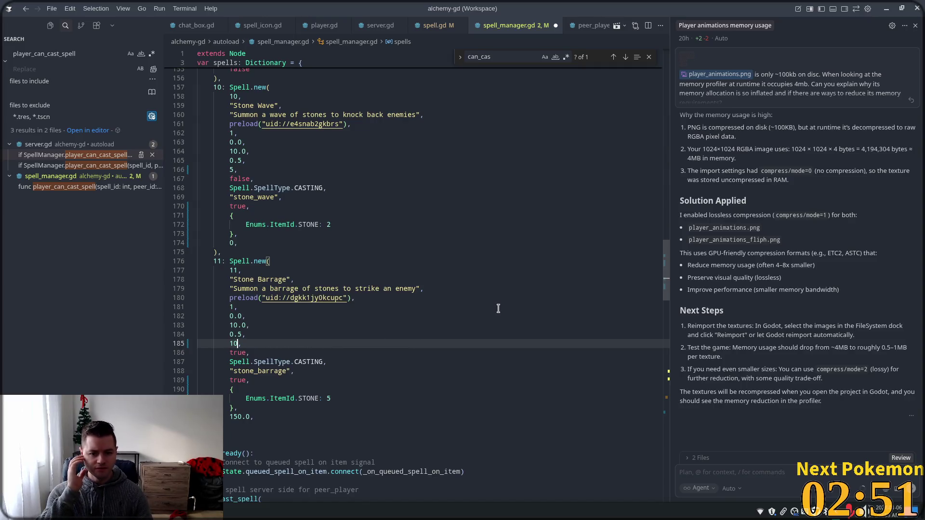
Save spell_manager.gd and move to the skill_level check on line 293 of player_can_cast_spell.
key(ctrl+s)
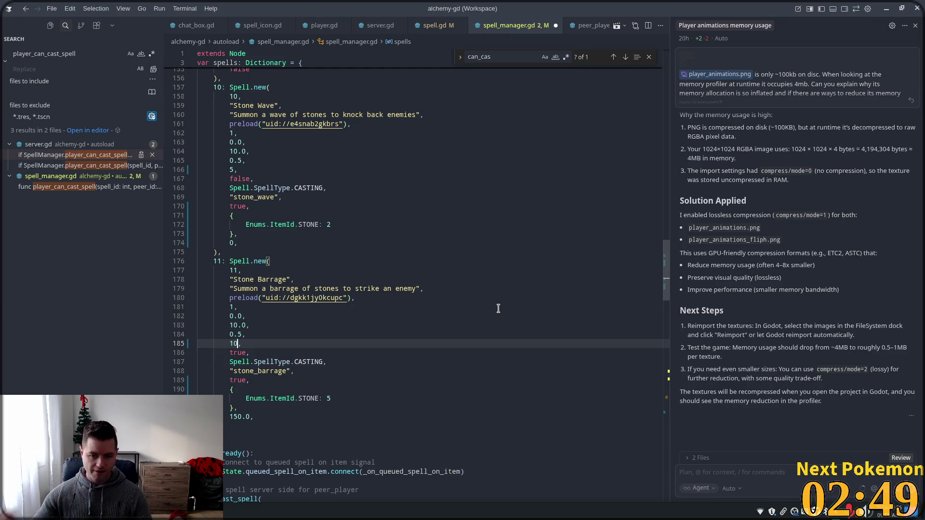
click(493, 302)
drag(662, 277, 669, 413)
click(270, 356)
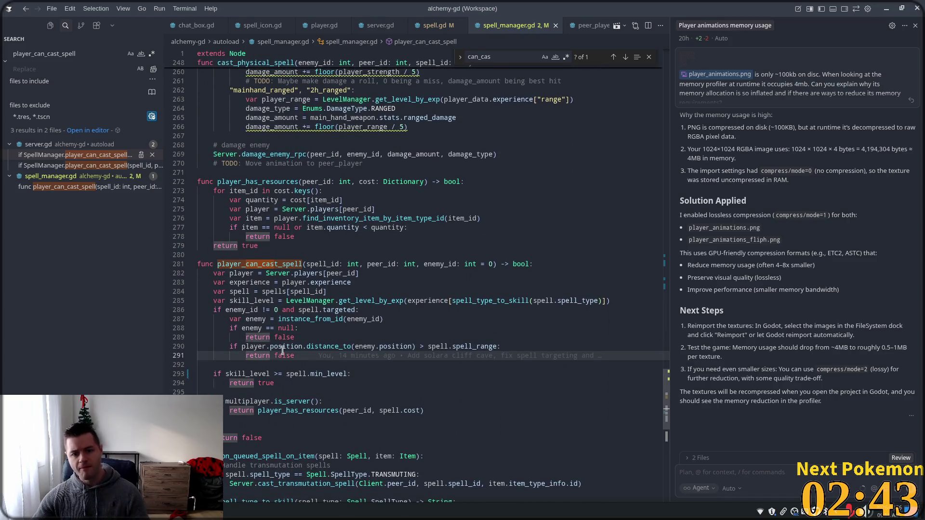
click(328, 374)
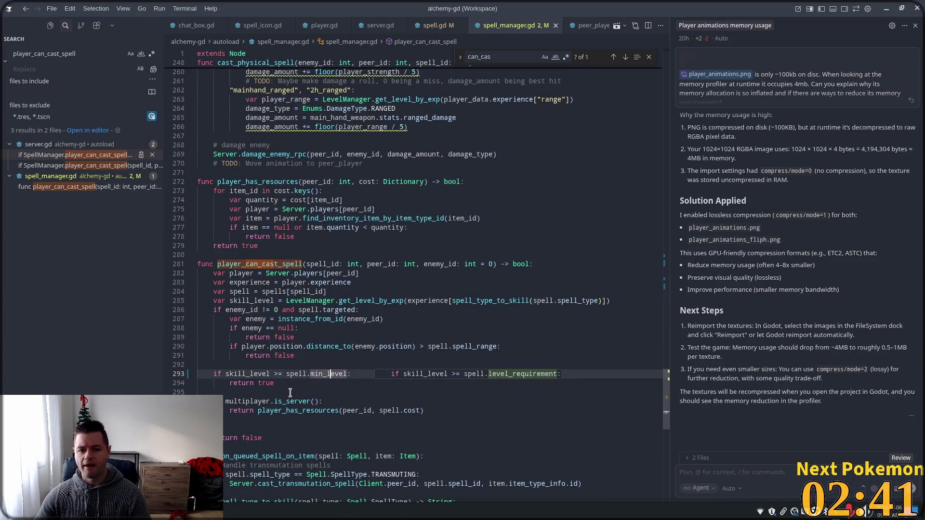
click(234, 373)
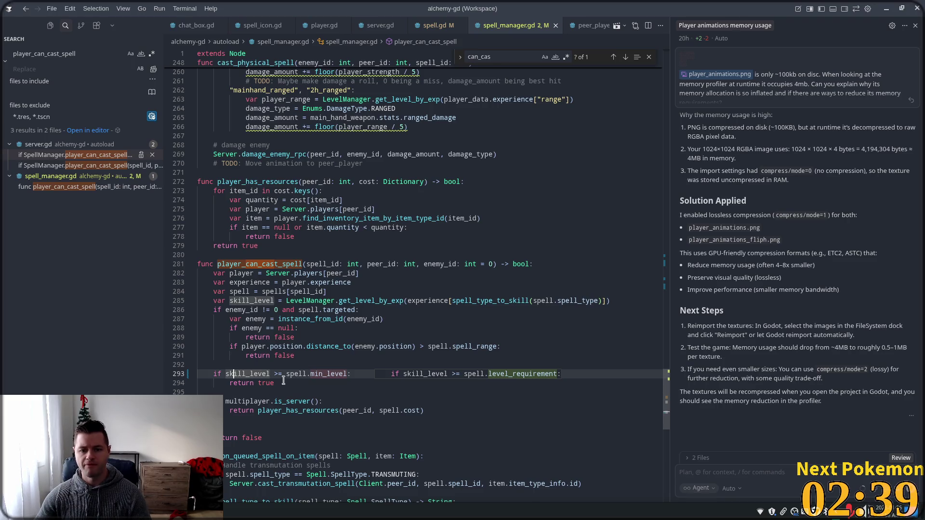
scroll(292, 384, down, 2)
Review line 294's return value and the player_has_resources call on line 297.
click(268, 336)
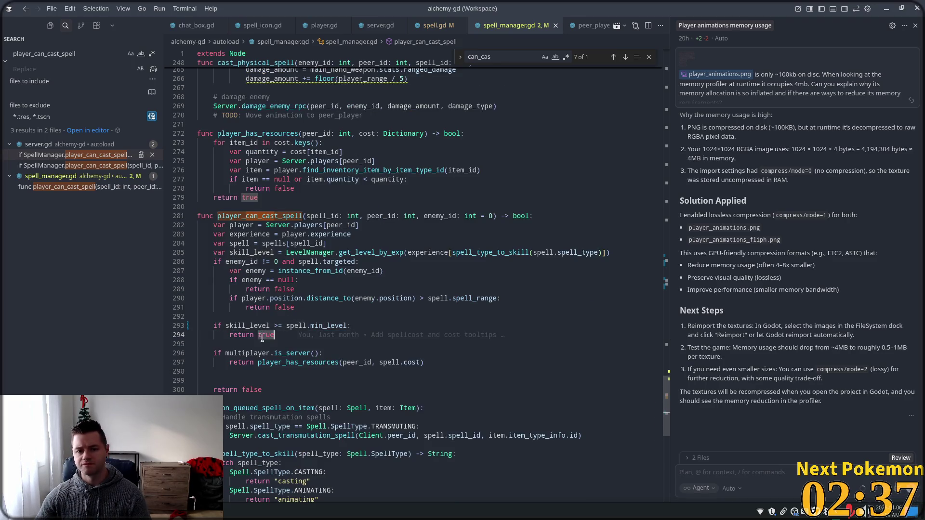
click(292, 362)
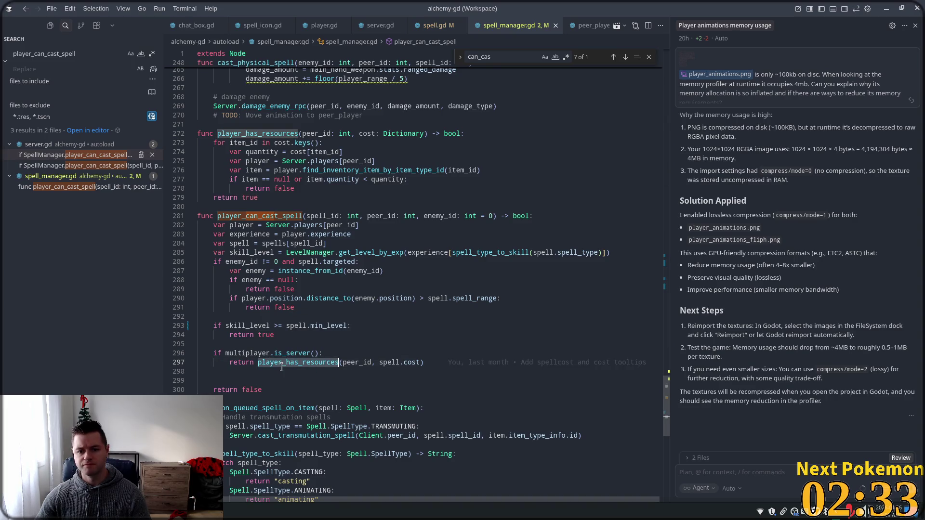
click(240, 325)
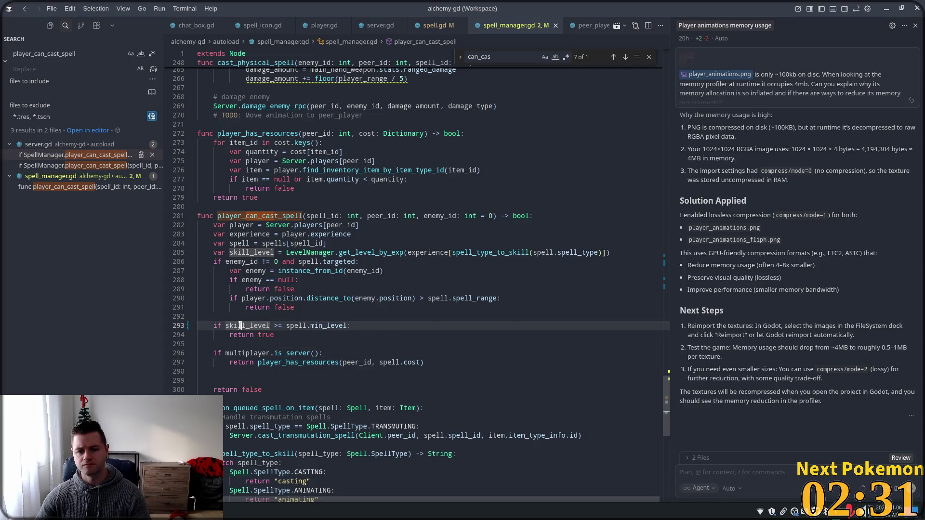
click(257, 334)
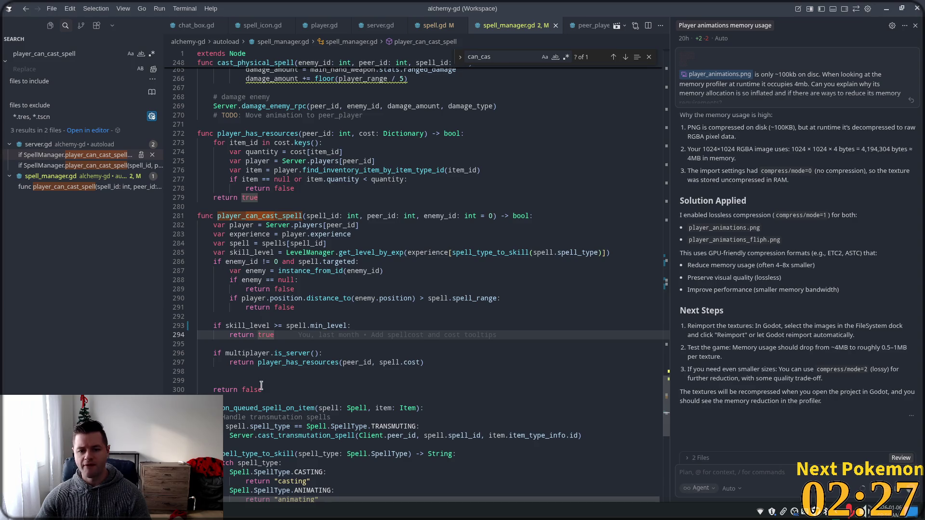
drag(348, 363, 250, 353)
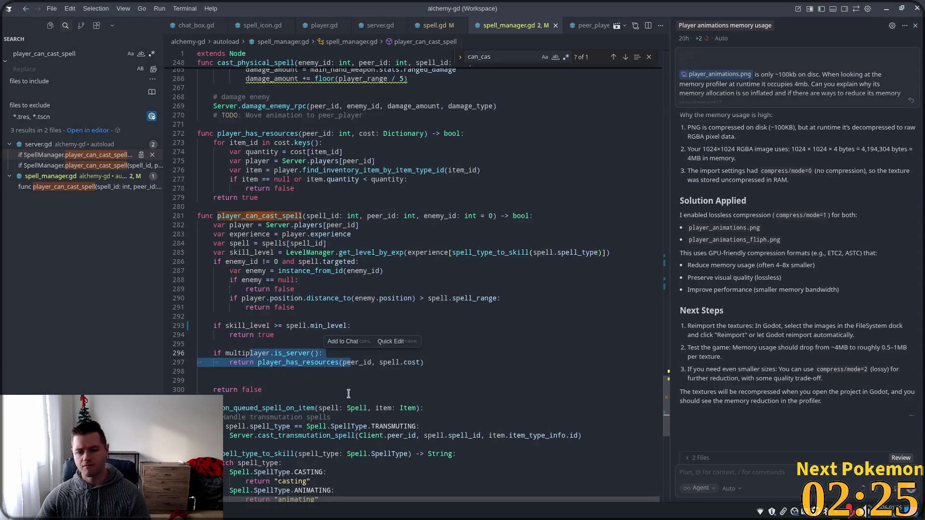
click(281, 327)
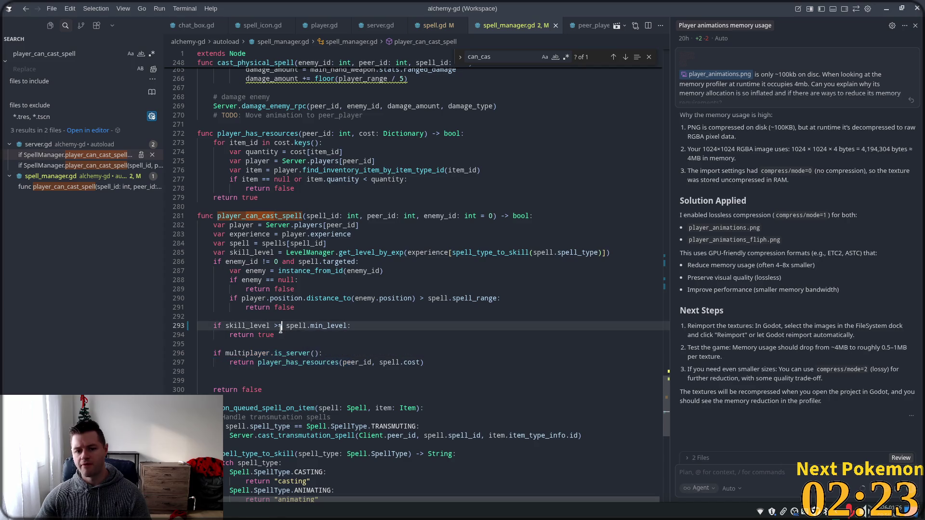
Change line 293 to 'if skill_level < spell.min_level:' returning false, dismissing AI suggestions.
key(BackSpace)
text(<)
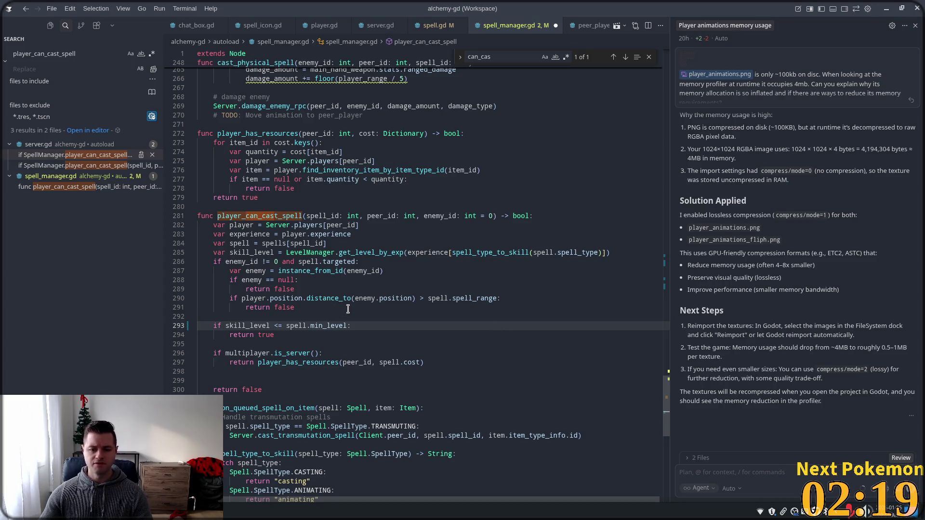
key(Delete)
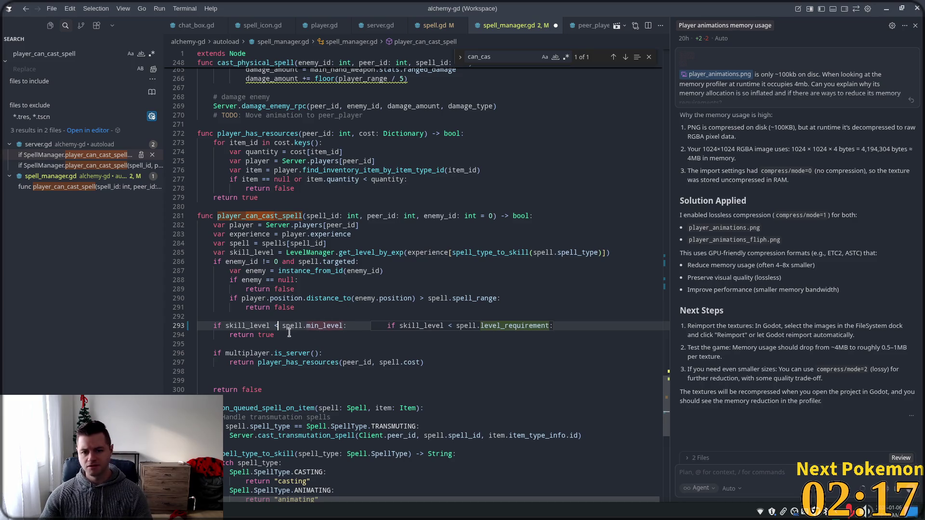
key(Tab)
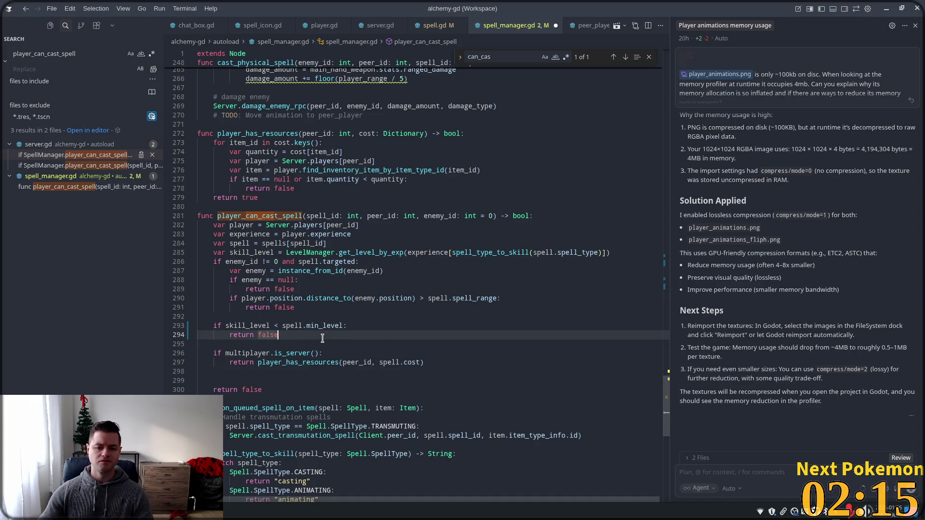
click(324, 326)
click(310, 337)
click(322, 326)
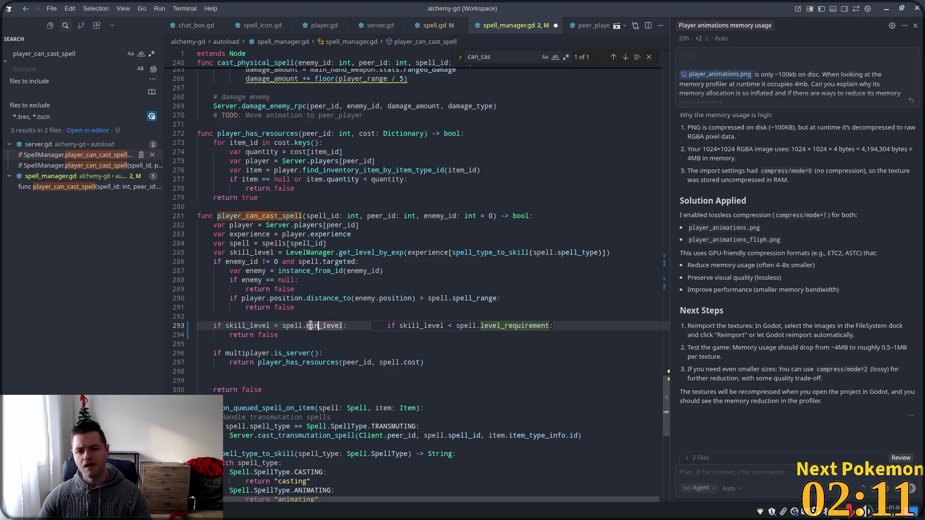
click(337, 335)
click(366, 326)
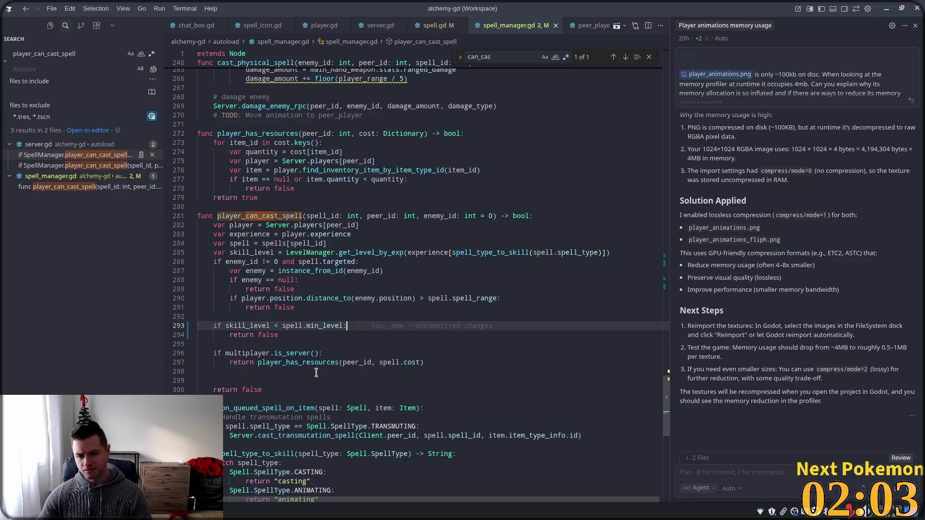
click(304, 307)
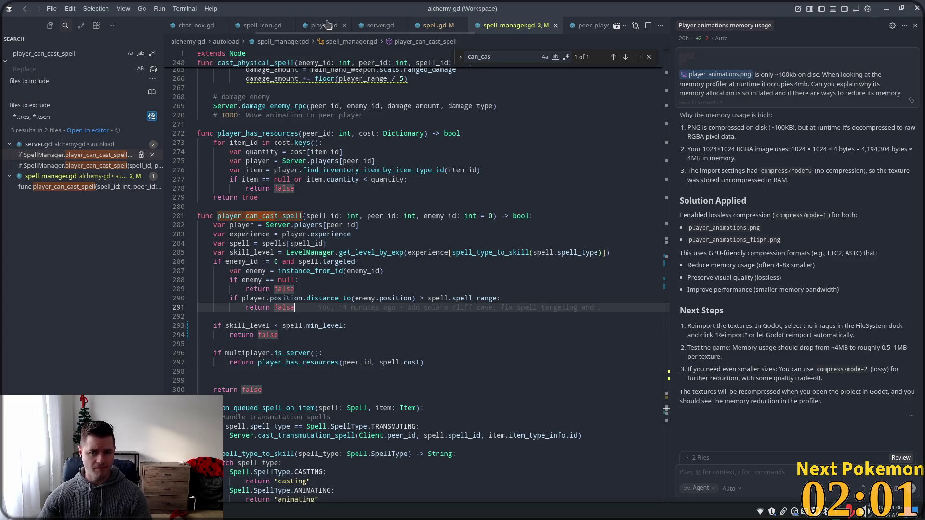
In player.gd, go to can_cast_spell and highlight all uses of level_requirement and spell.
click(327, 25)
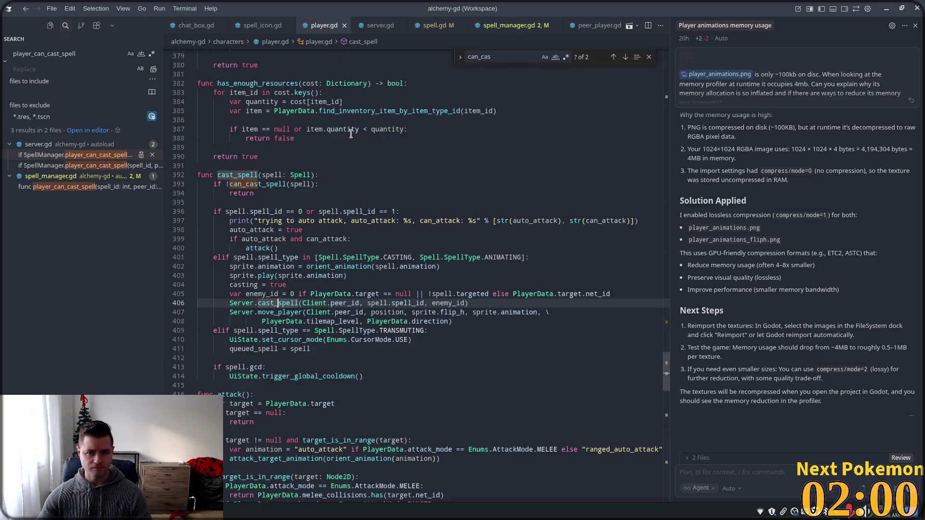
ctrl+click(263, 184)
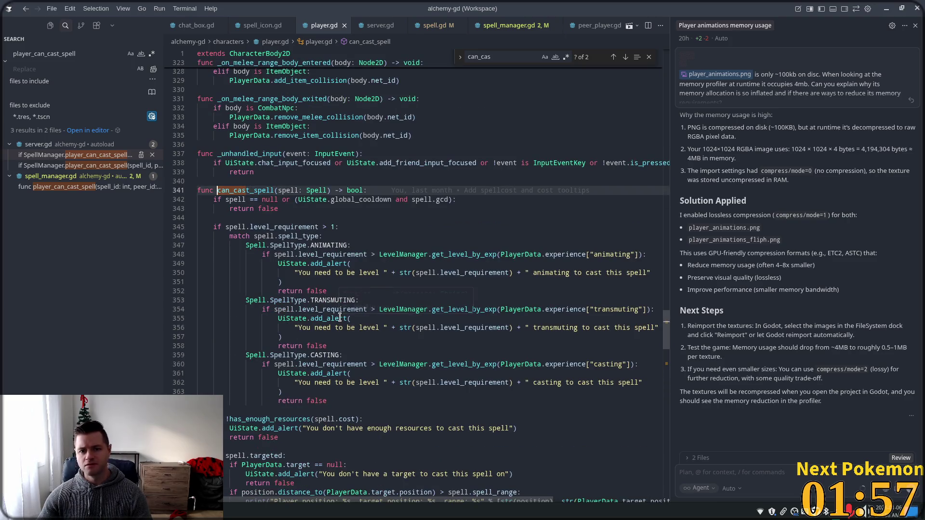
double_click(284, 227)
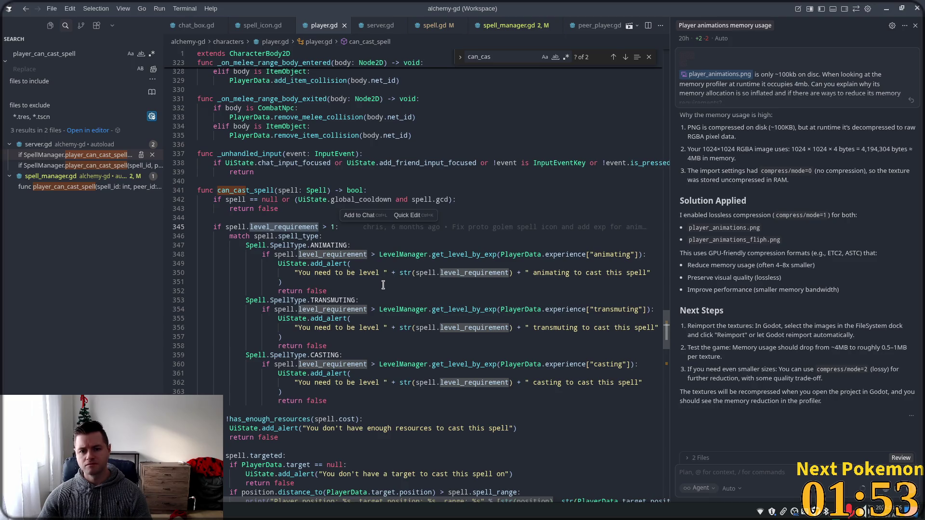
double_click(282, 253)
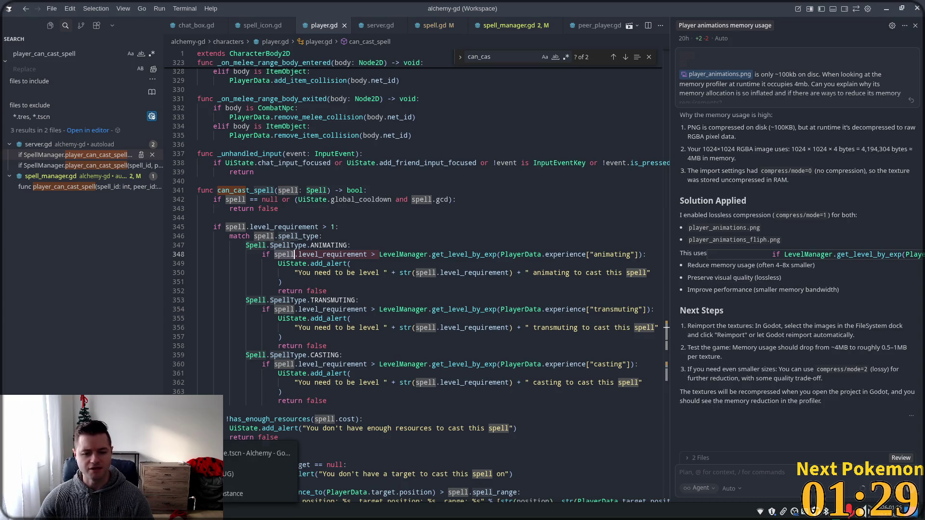
Launch the game in debug mode and view the character stats panel from the bottom-right bar.
key(F5)
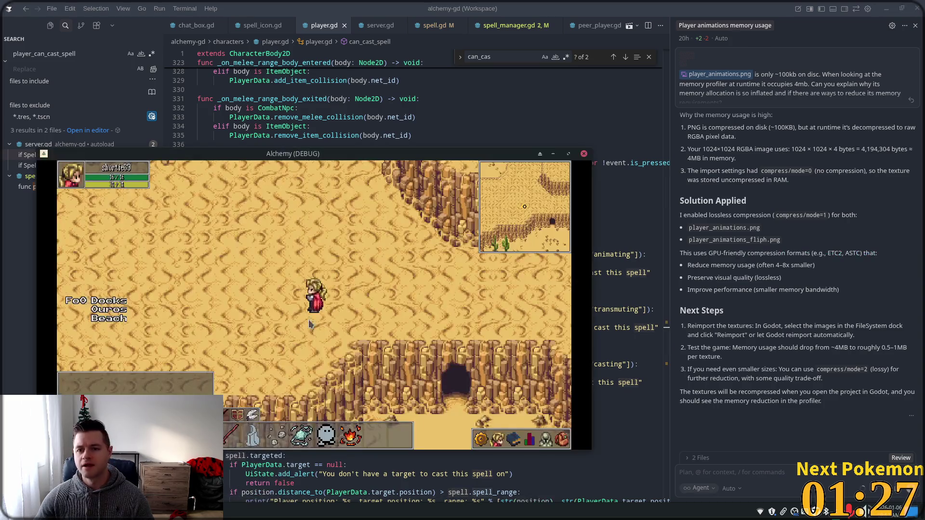
mouse_move(528, 443)
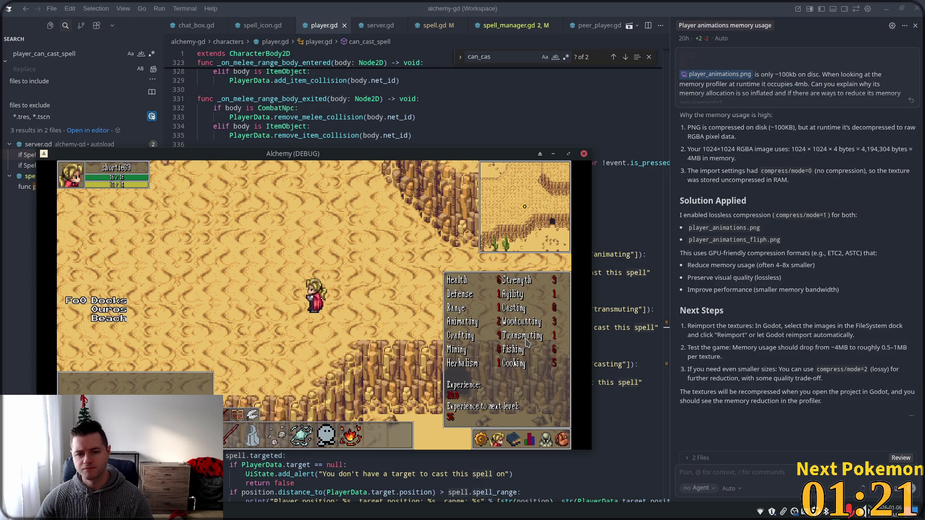
key(Escape)
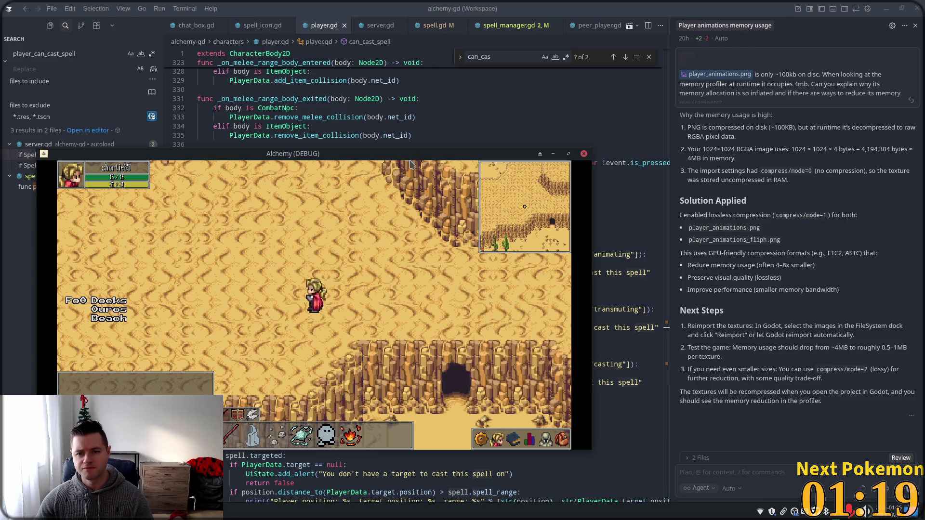
click(529, 439)
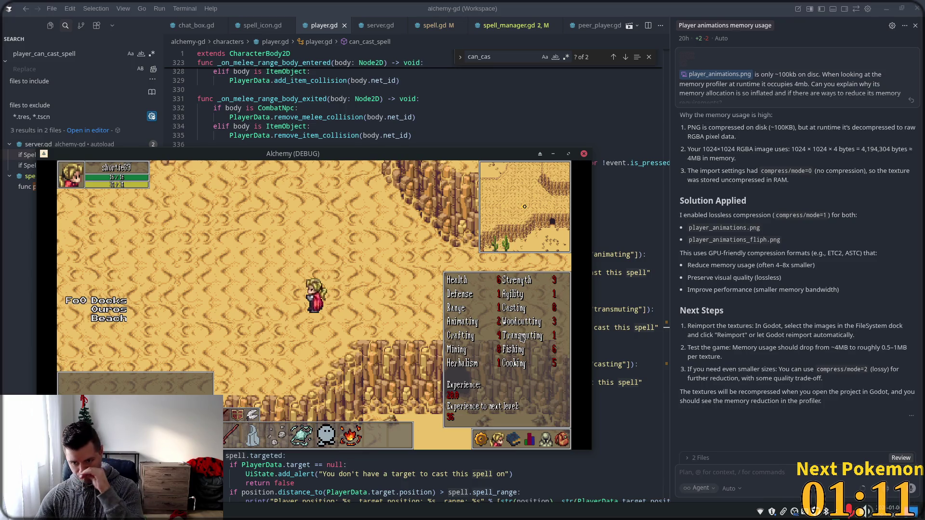
click(374, 332)
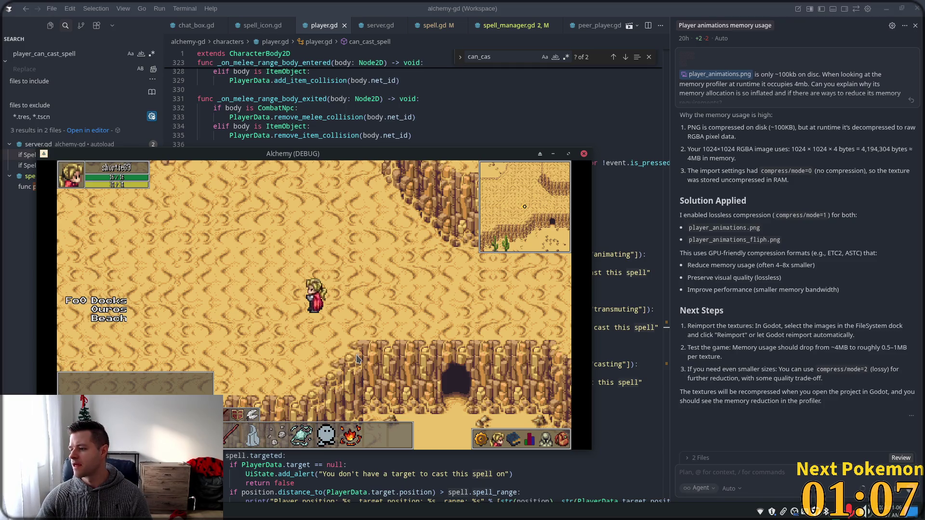
click(529, 440)
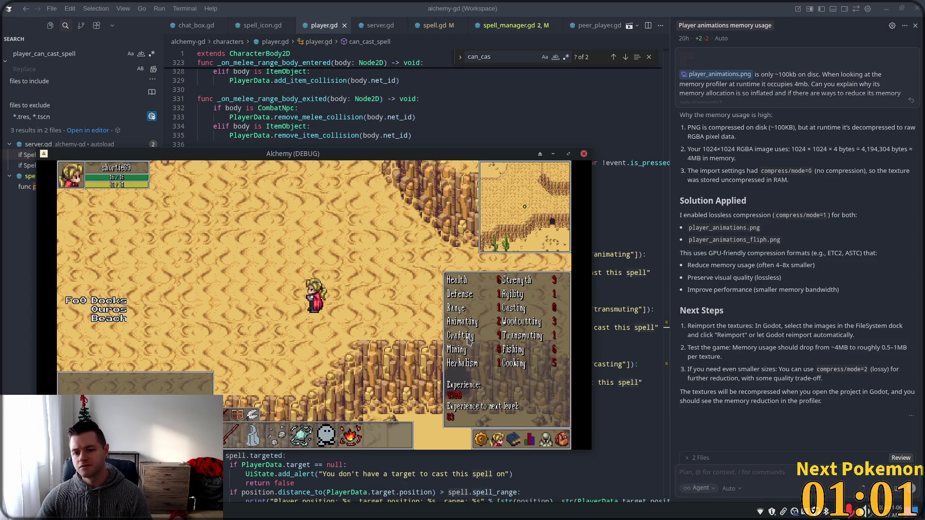
key(Escape)
Walk the character up-left across the desert toward the cliffs and cacti.
key(Up)
key(Left)
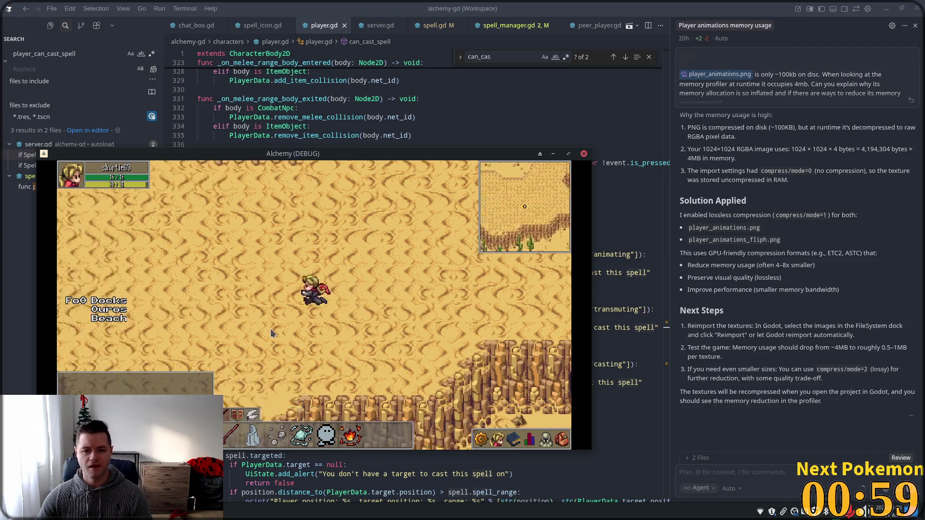
key(Up)
key(Left)
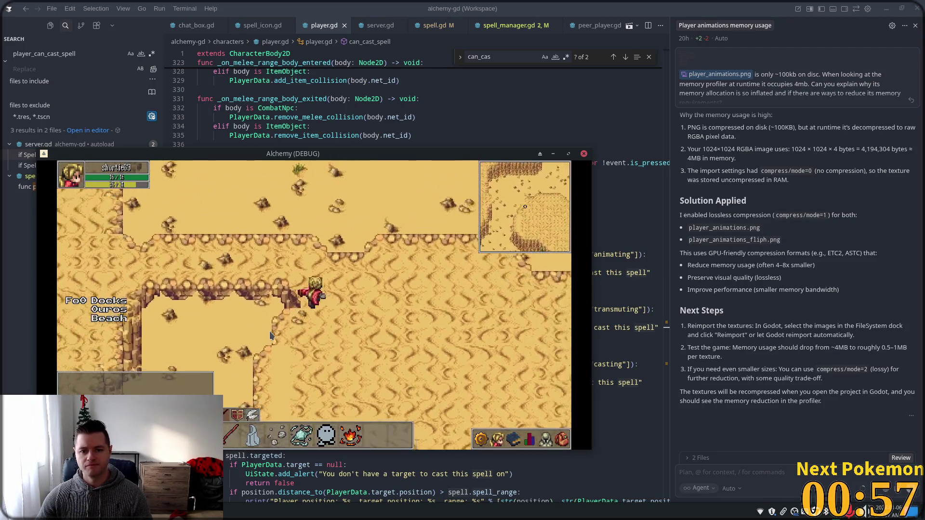
key(Up)
key(Left)
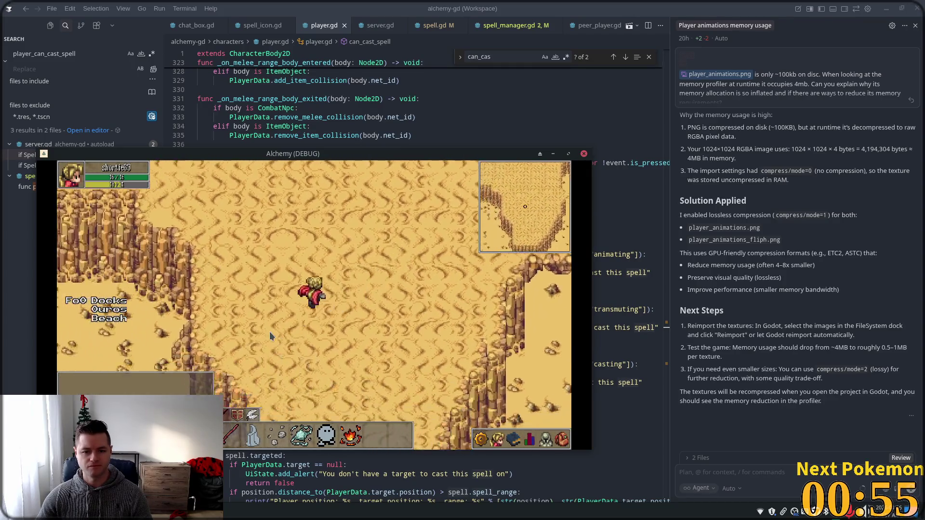
key(Up)
key(Left)
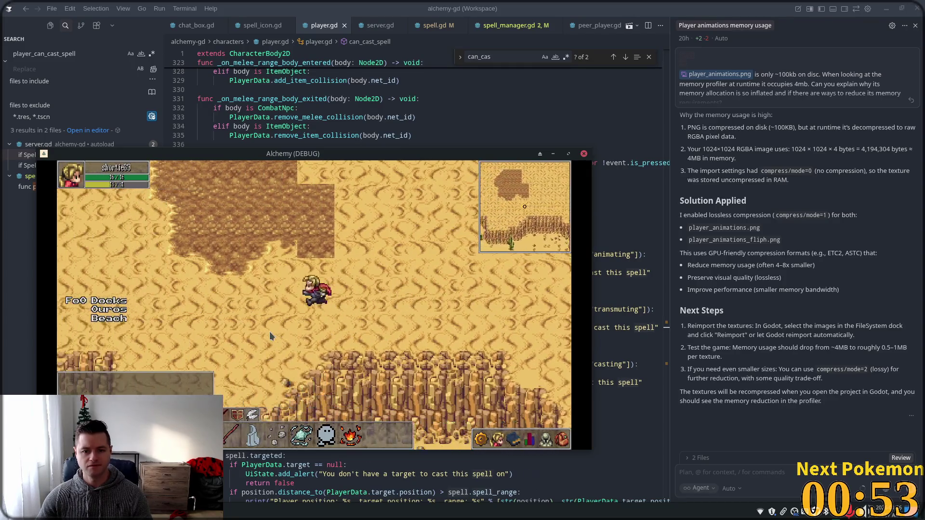
key(Up)
key(Left)
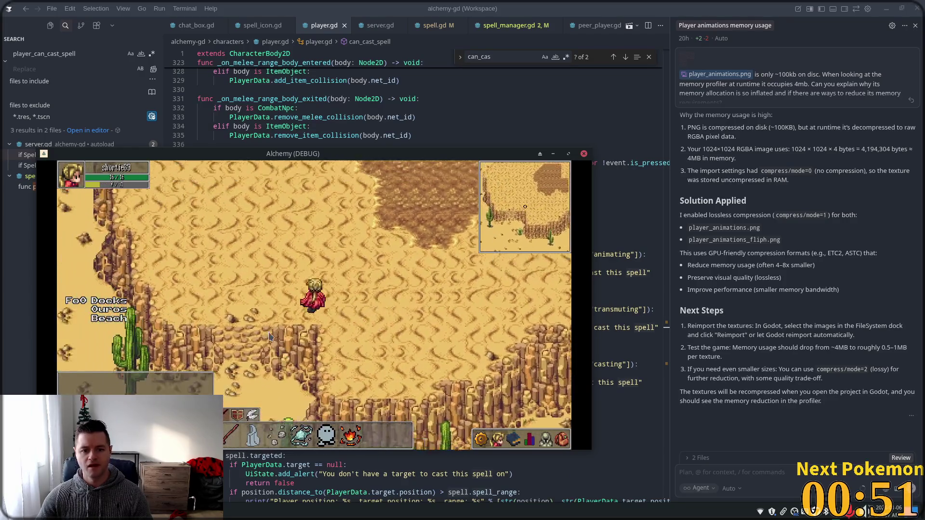
key(Down)
key(Left)
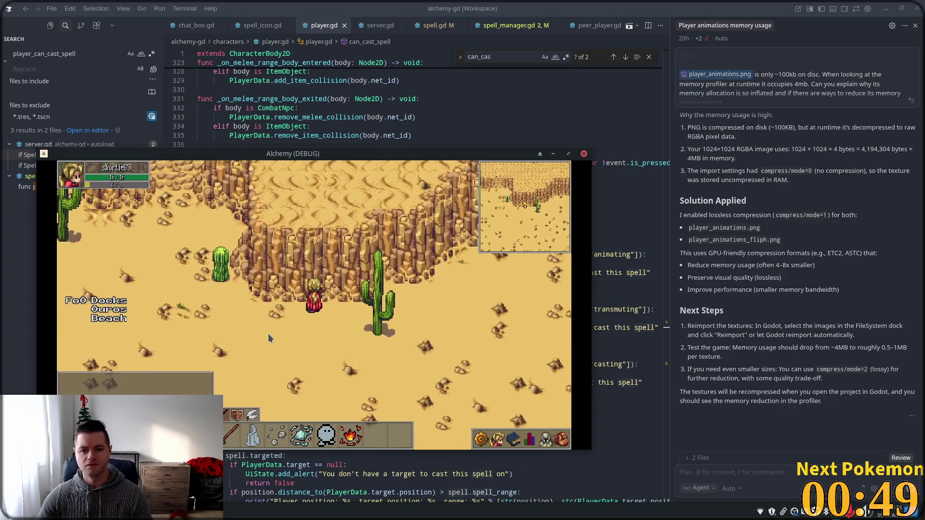
Walk south past the oasis onto the palm beach, check stance options, then close the game.
key(Down)
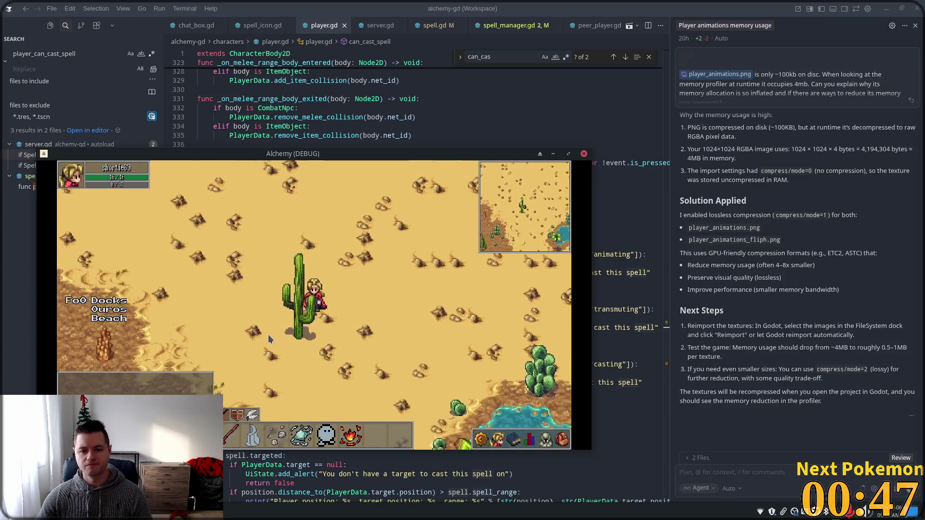
key(Down)
key(Up)
key(Down)
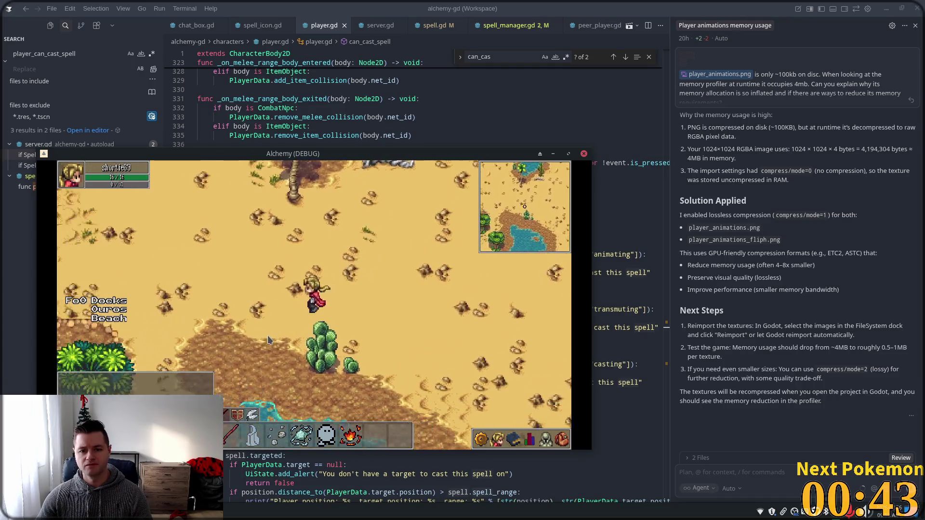
key(Down)
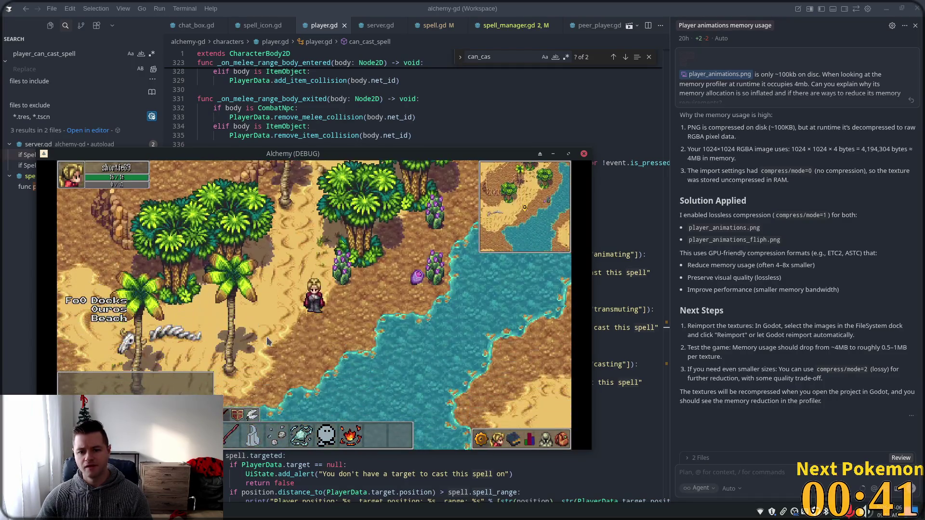
key(Left)
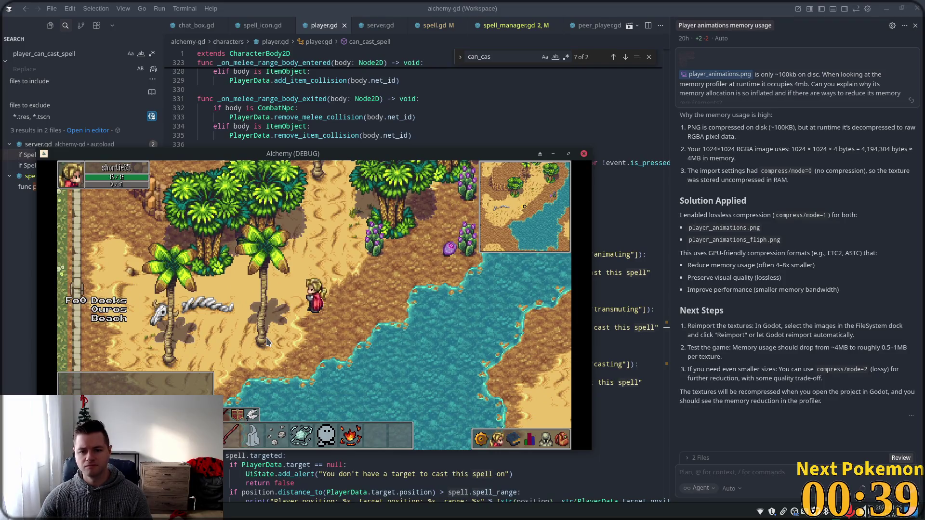
key(Down)
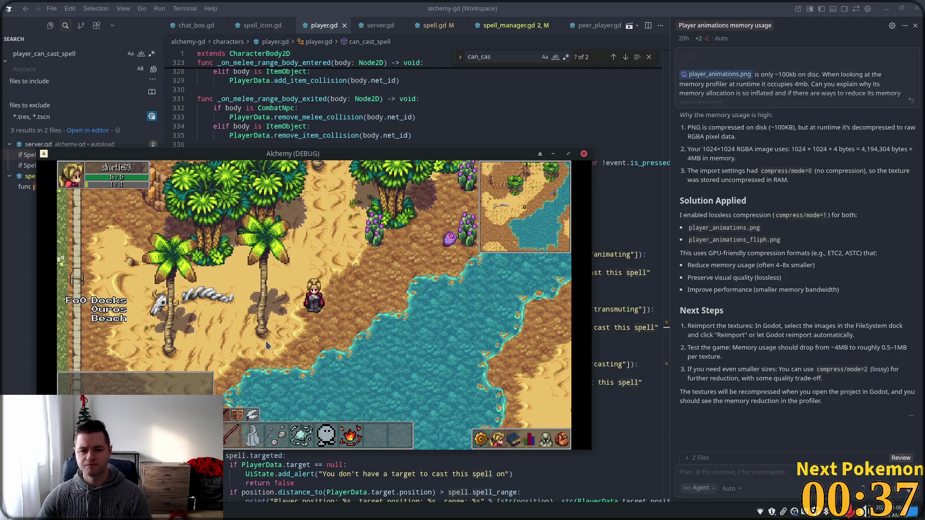
click(487, 432)
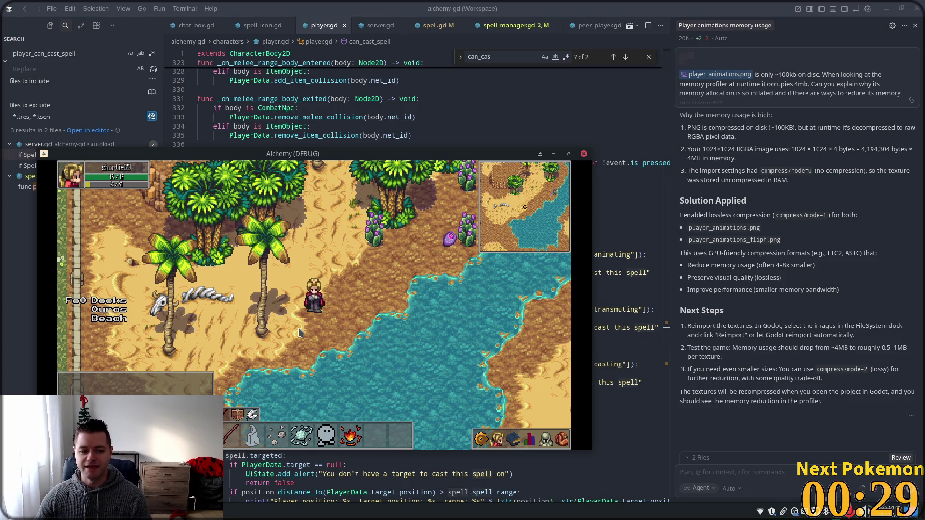
key(alt+F4)
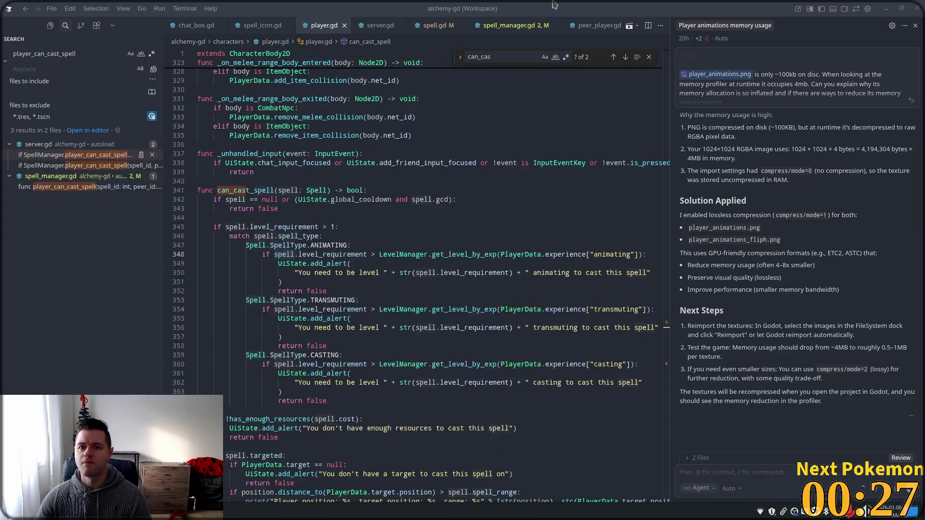
Review the level_requirement match branches on lines 345–349, including the ANIMATING get_level_by_exp comparison.
click(471, 320)
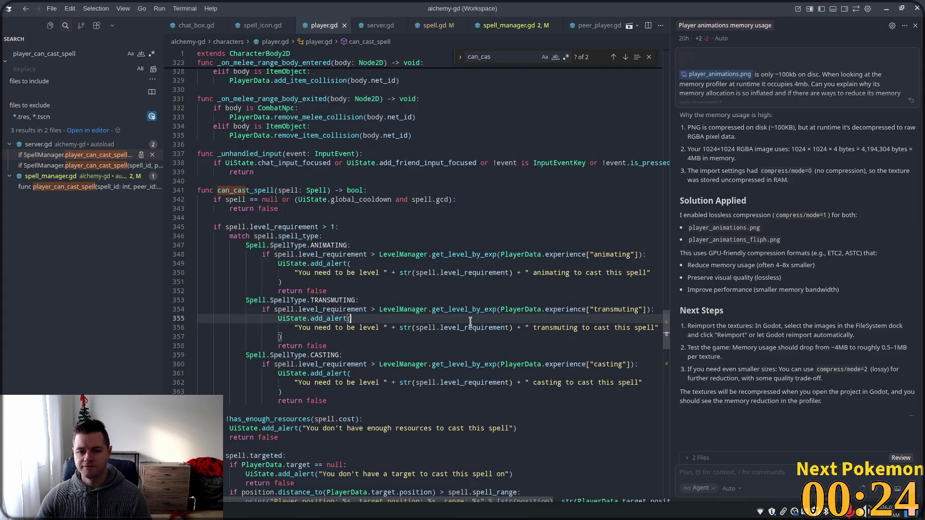
click(303, 228)
click(269, 237)
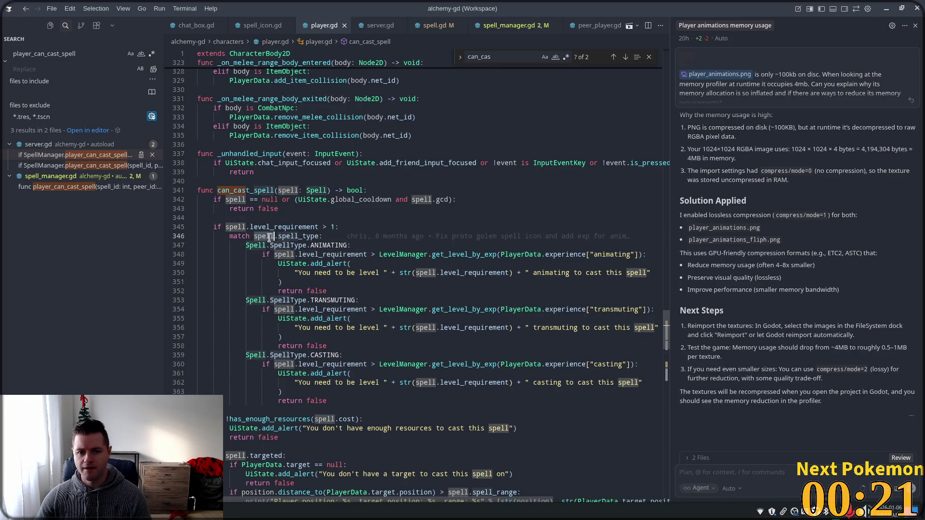
click(288, 254)
click(366, 260)
click(431, 246)
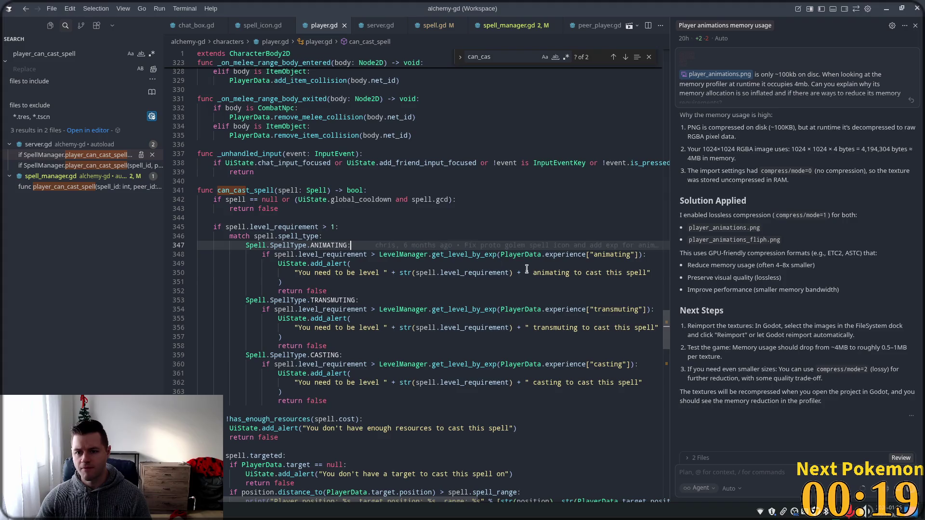
click(526, 269)
double_click(473, 254)
click(631, 263)
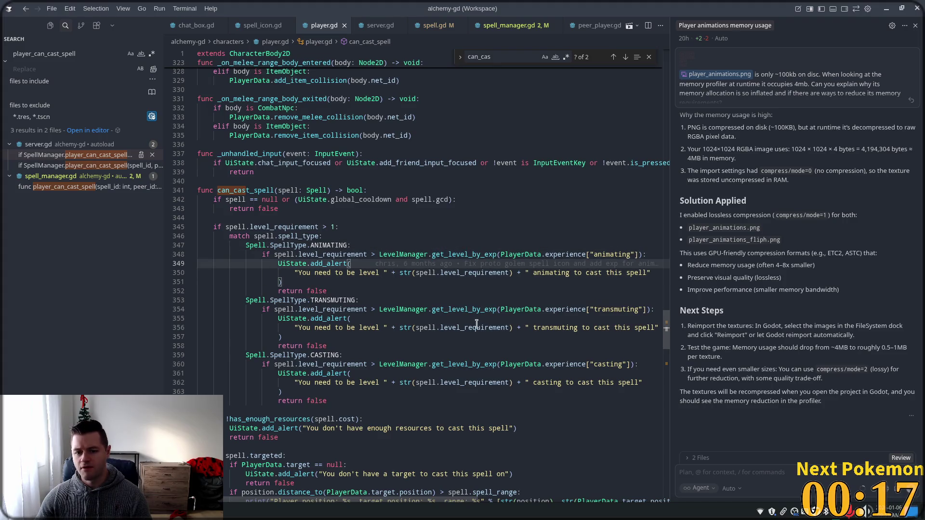
key(alt+Tab)
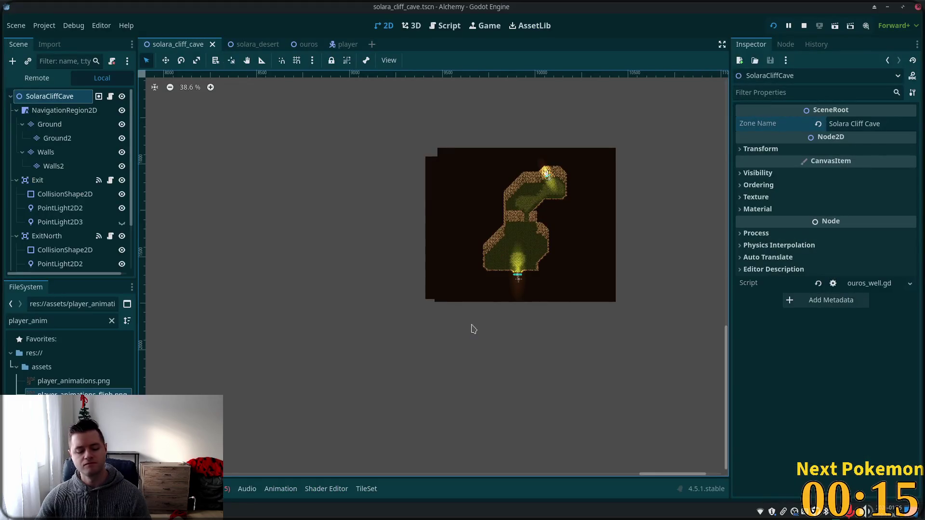
Run two game clients and try casting spells with both characters, triggering level-requirement warnings.
key(F5)
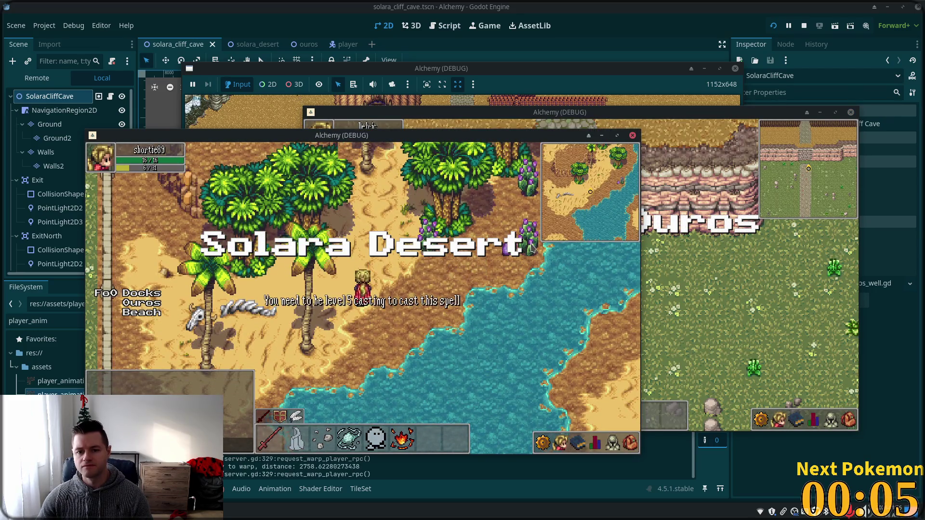
click(530, 249)
click(528, 250)
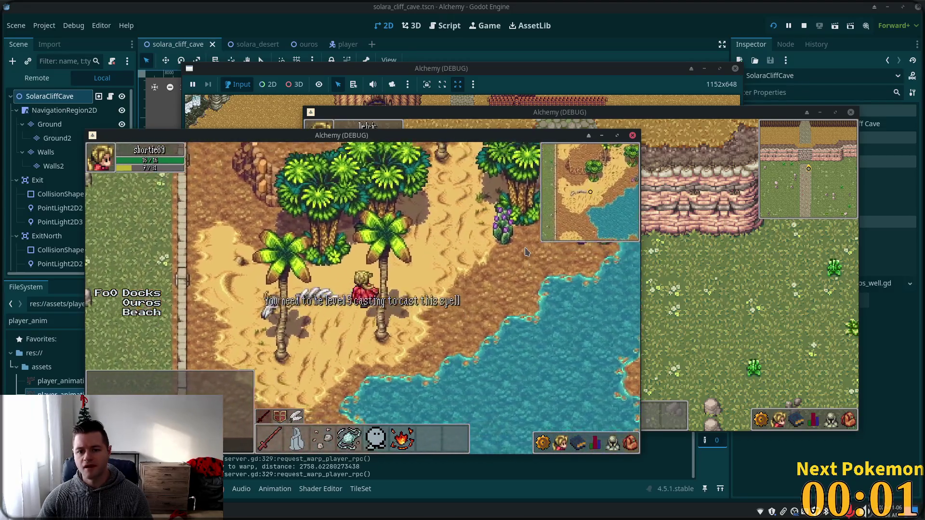
key(a)
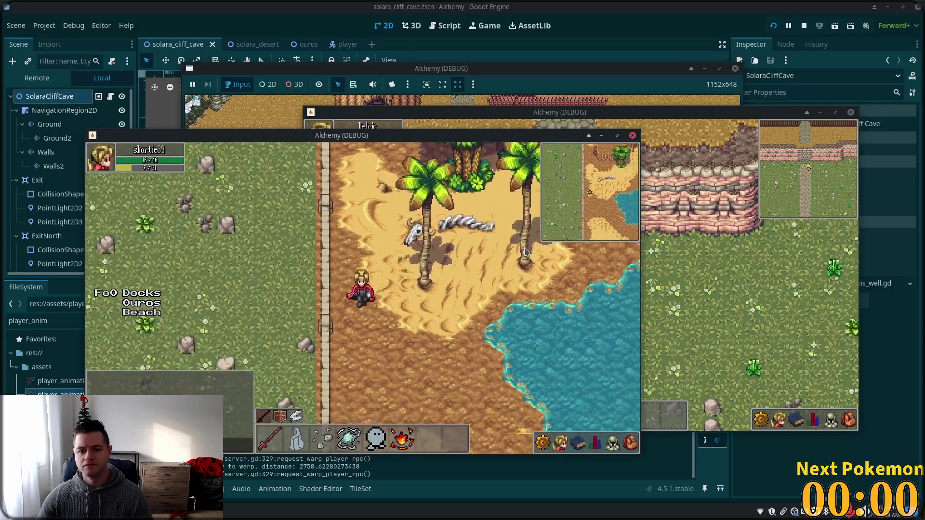
click(728, 305)
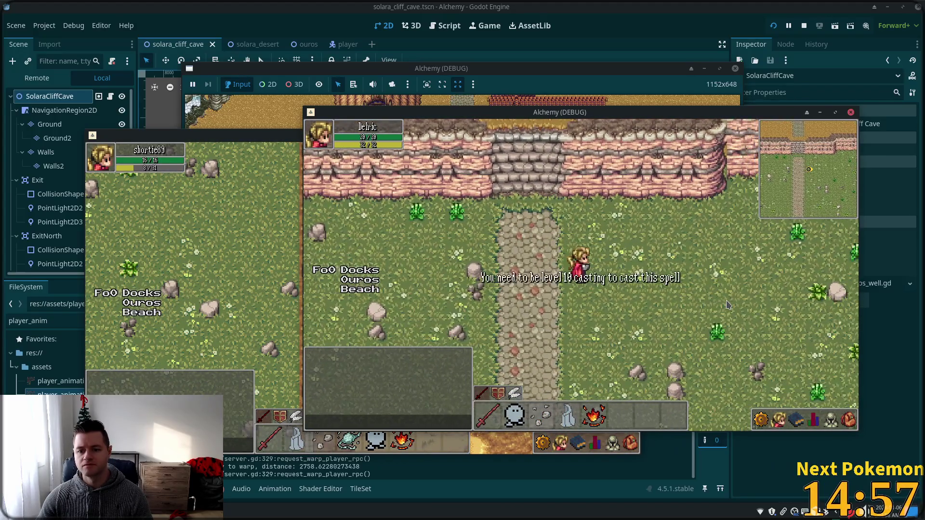
click(727, 304)
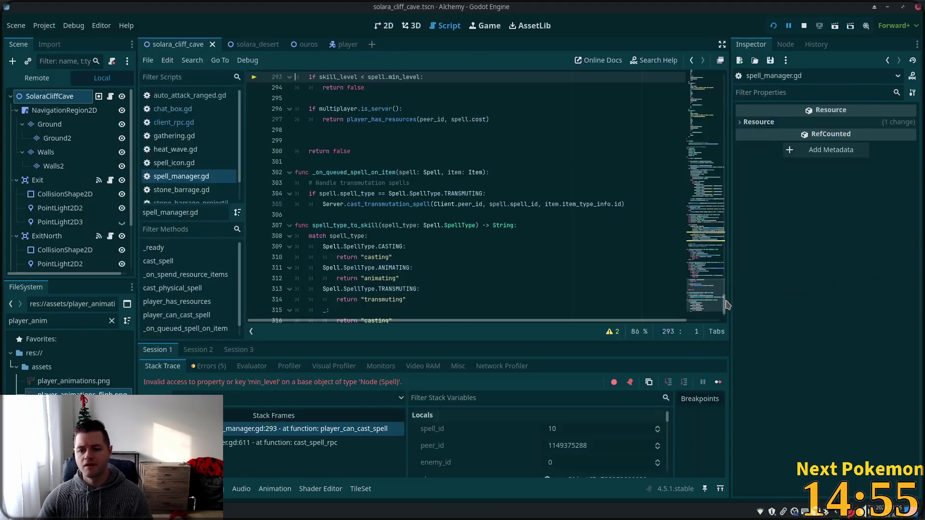
Replace min_level on line 293 with level_requirement and save spell_manager.gd.
scroll(460, 229, up, 4)
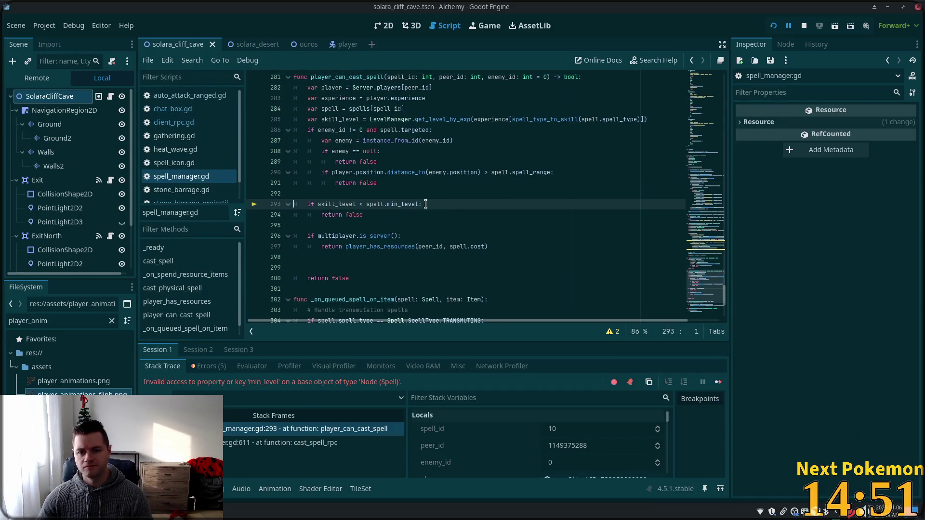
double_click(396, 204)
text(level)
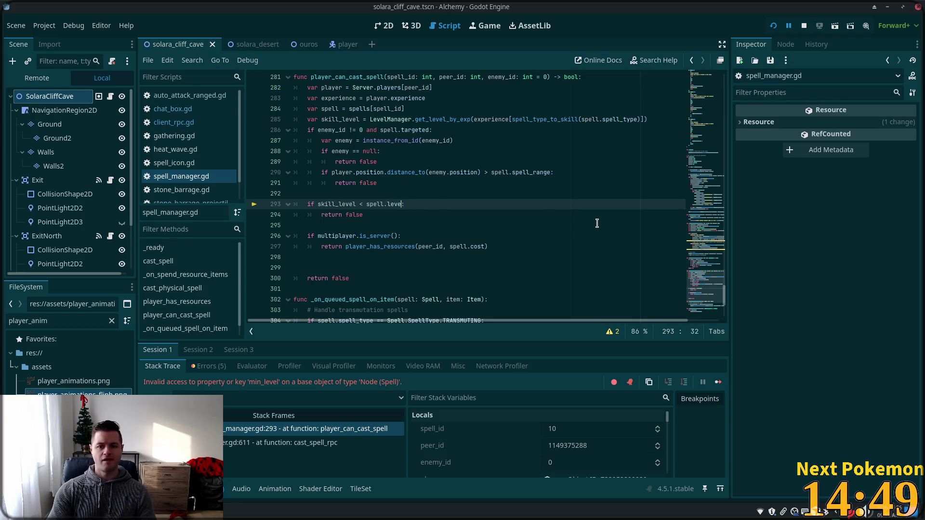
text(l)
text(require)
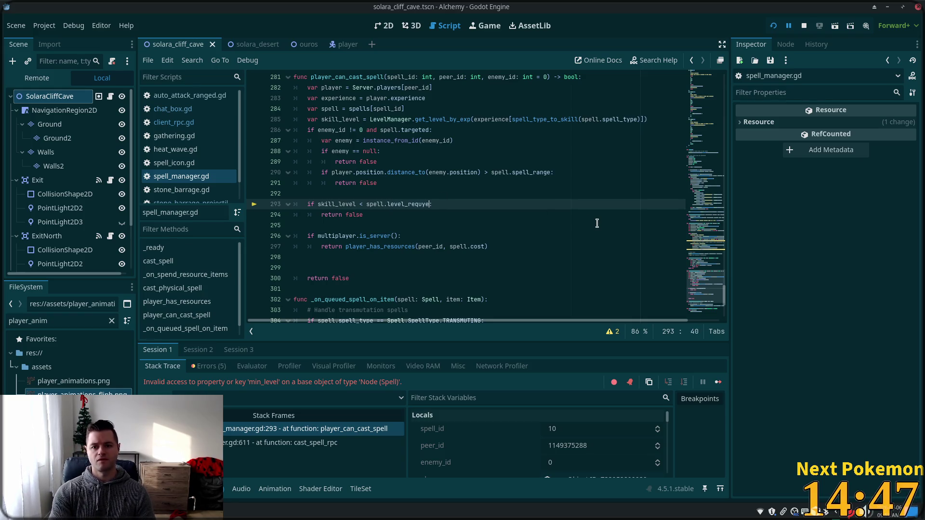
key(BackSpace)
key(BackSpace)
text(i)
text(ts)
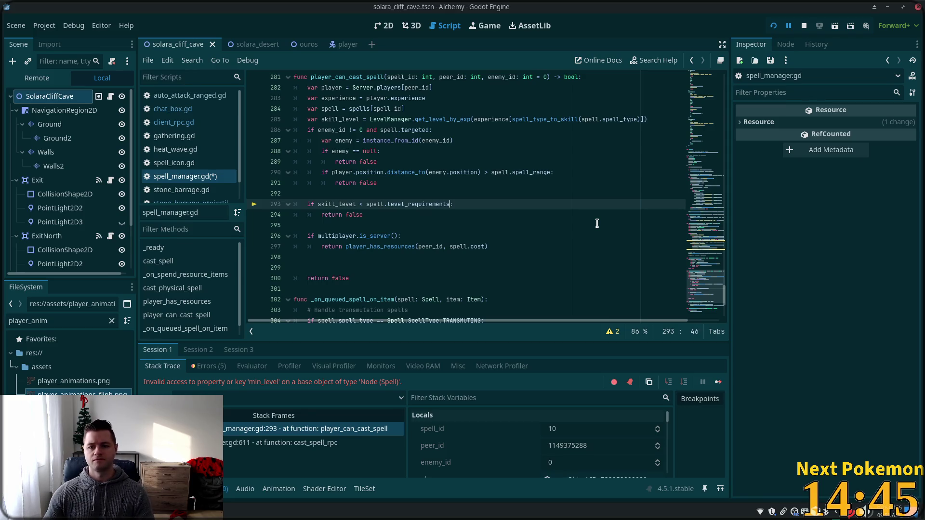
key(ctrl+s)
Rerun the game, remove the stray 's' from level_requirements, save, and relaunch both clients.
key(F5)
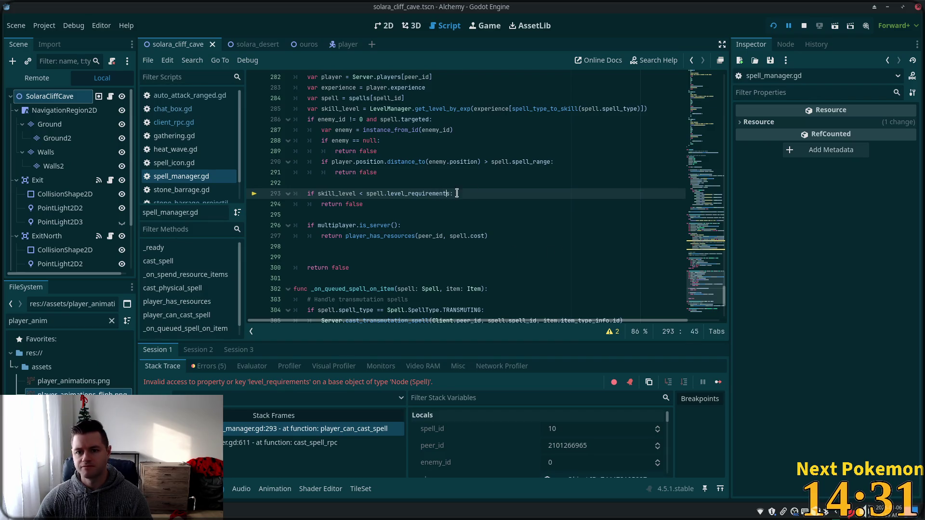
key(BackSpace)
key(ctrl+s)
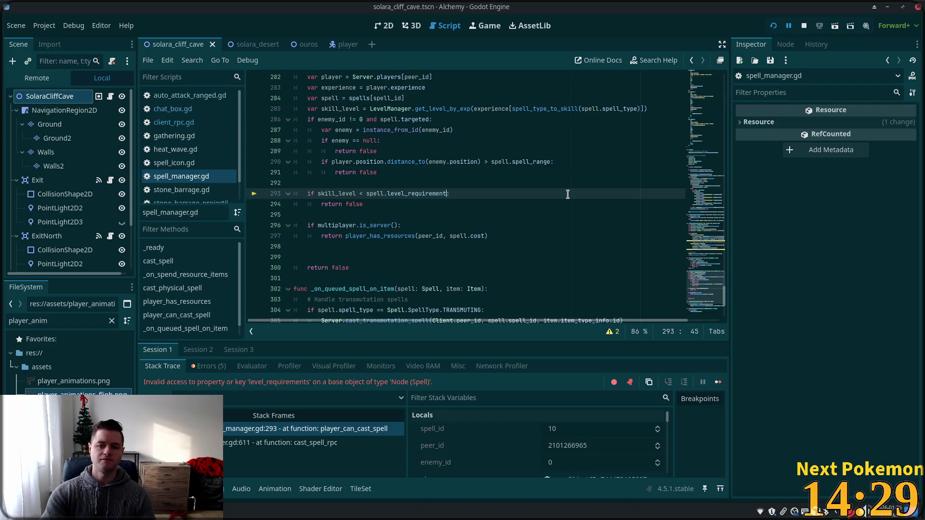
click(773, 25)
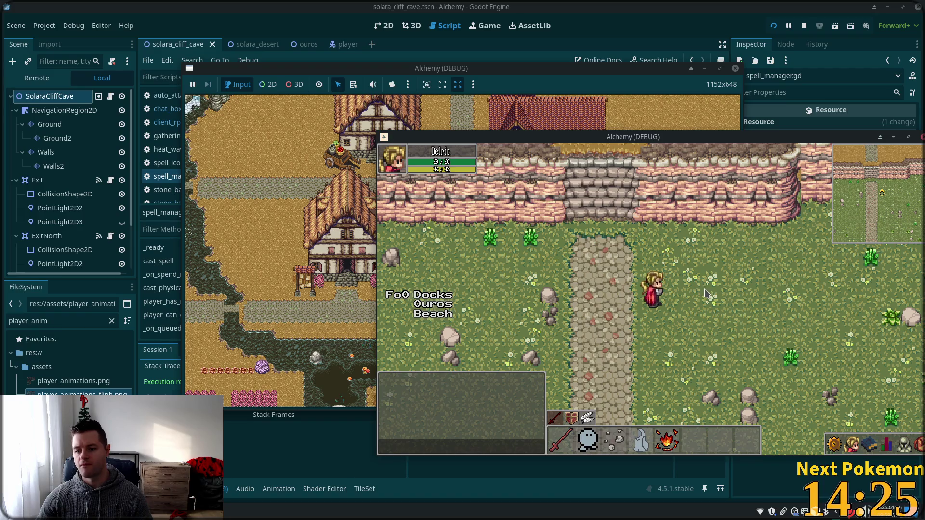
Restart the game clients and move the left debug window up and left to the front.
click(835, 26)
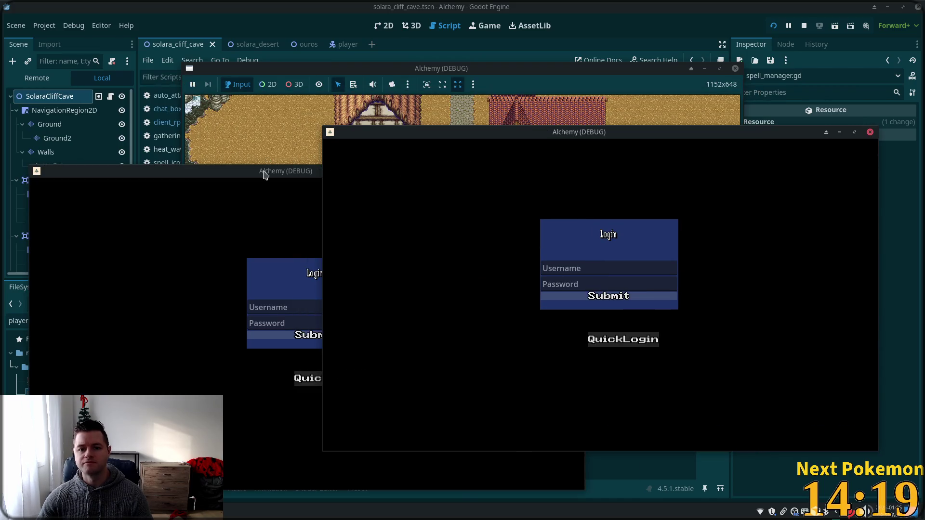
drag(262, 171, 234, 109)
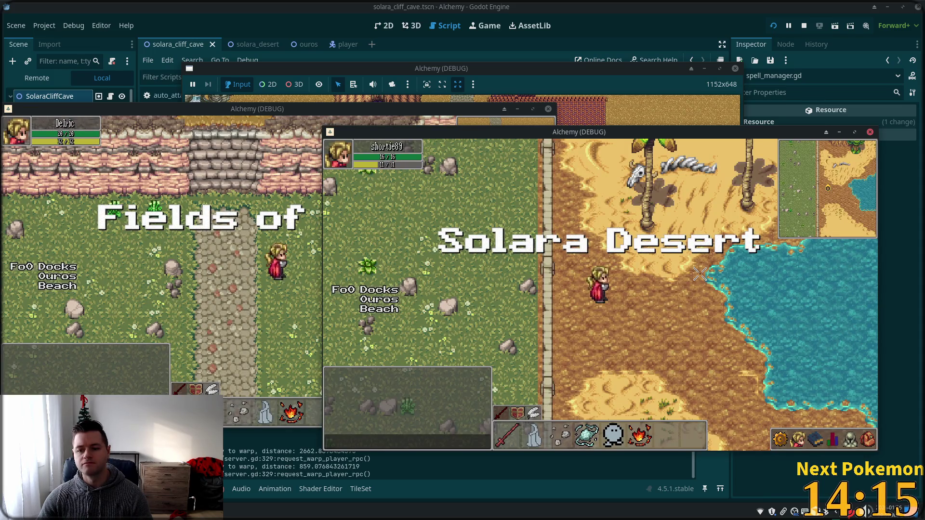
click(308, 281)
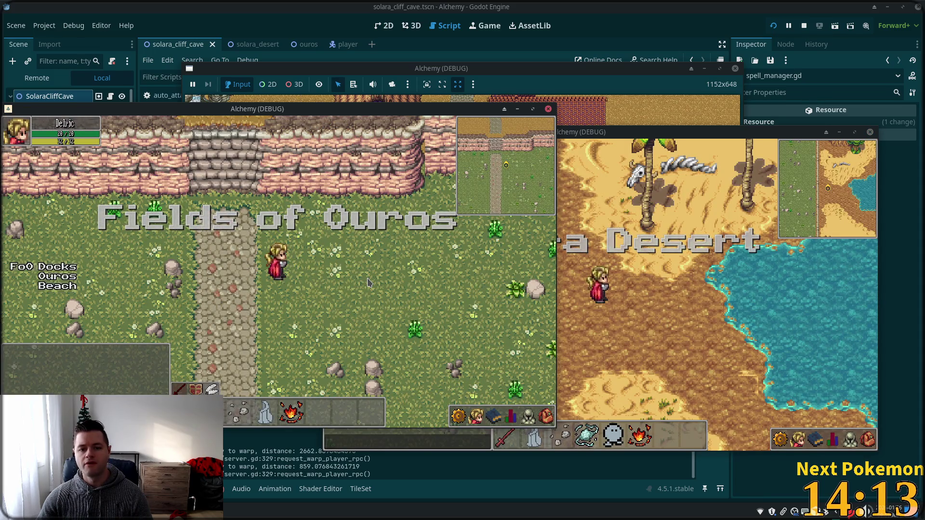
Walk the left character up the cliff stairs into Ouros and along the street to the bridge and well.
key(Down)
key(Right)
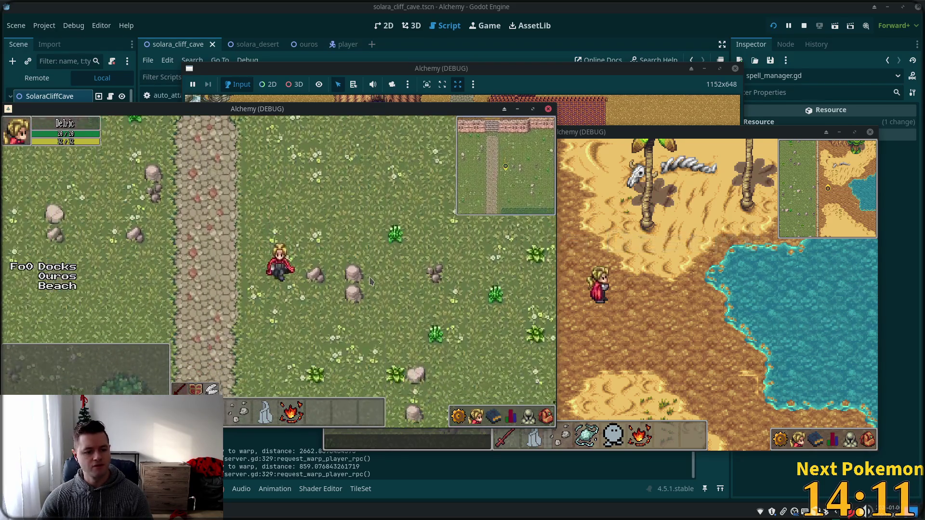
key(Up)
key(Left)
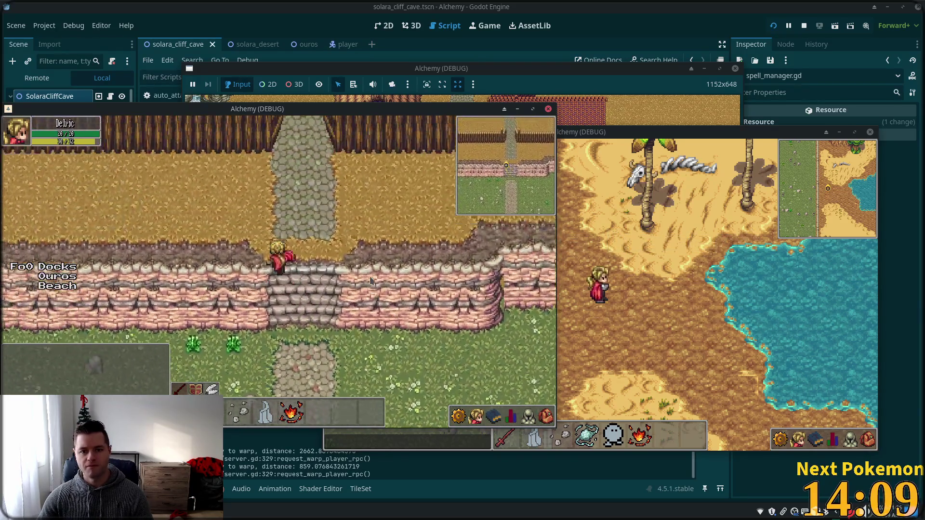
key(Up)
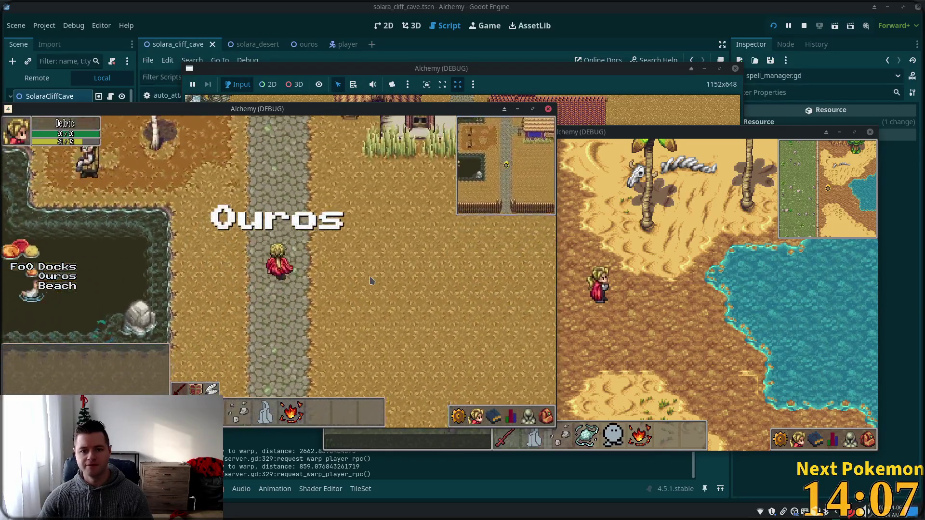
key(Up)
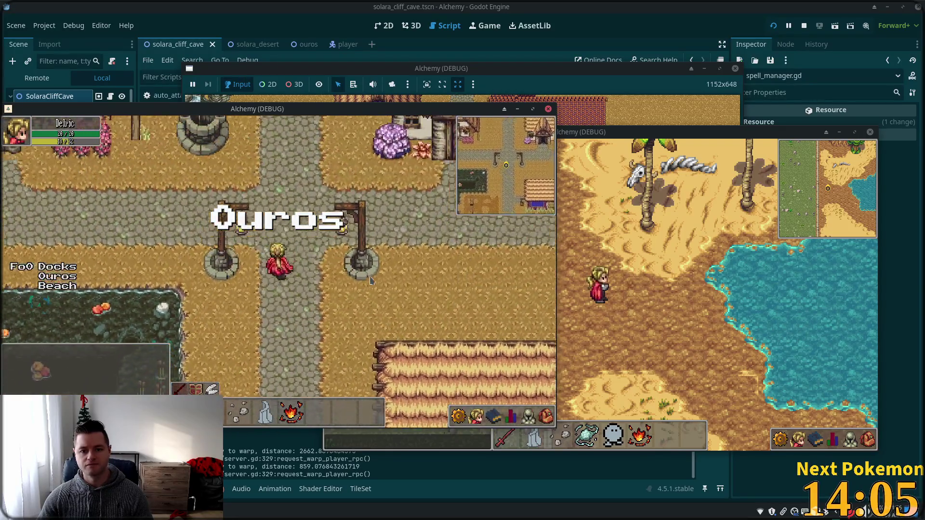
key(Up)
key(Right)
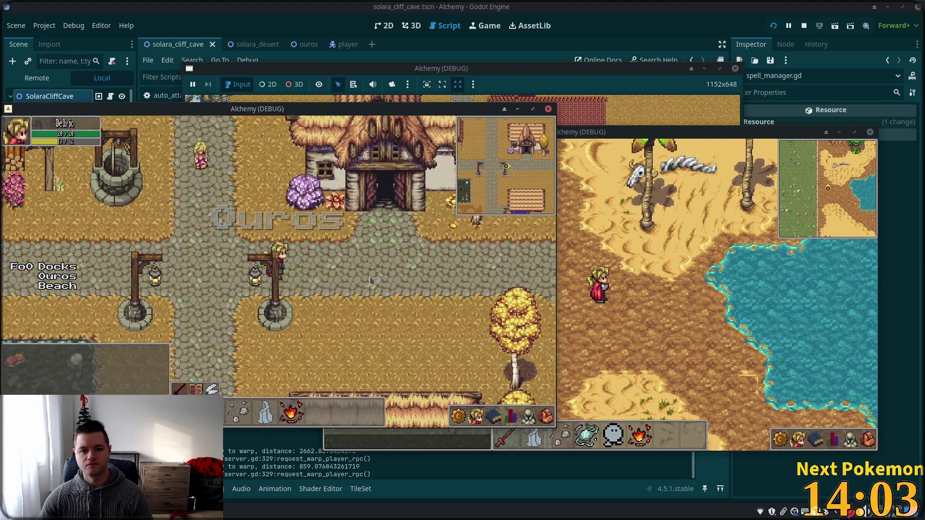
key(Left)
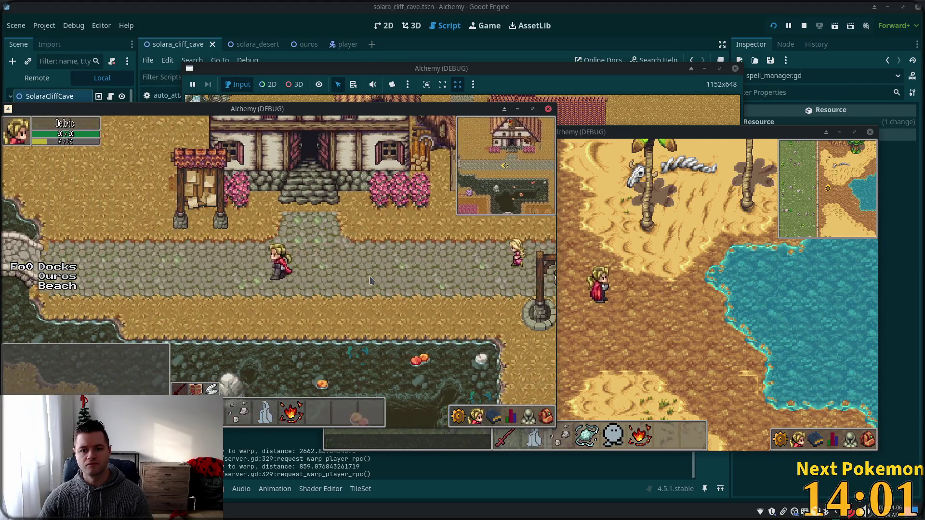
key(Left)
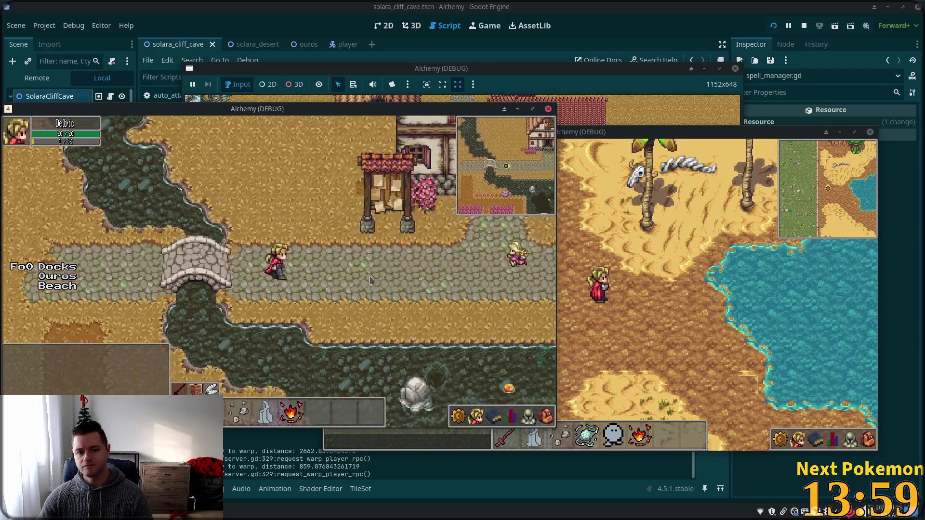
key(Right)
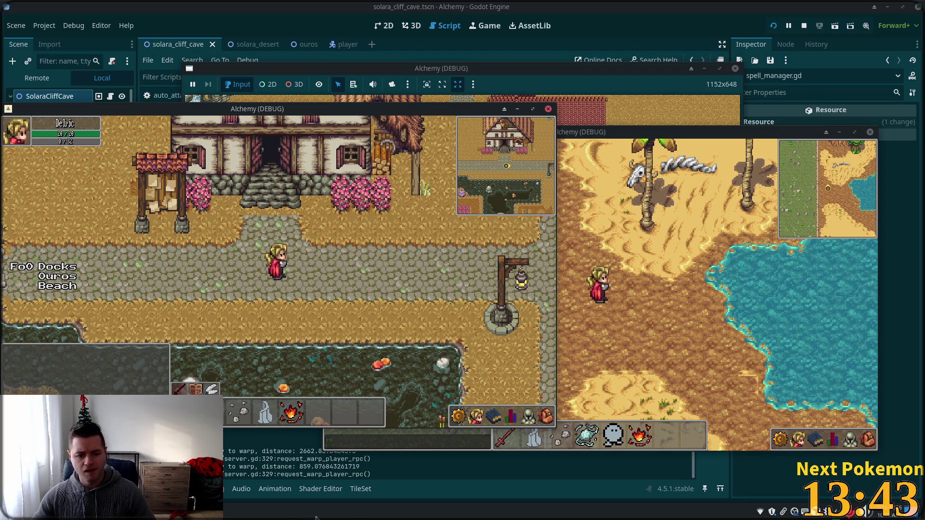
key(alt+Tab)
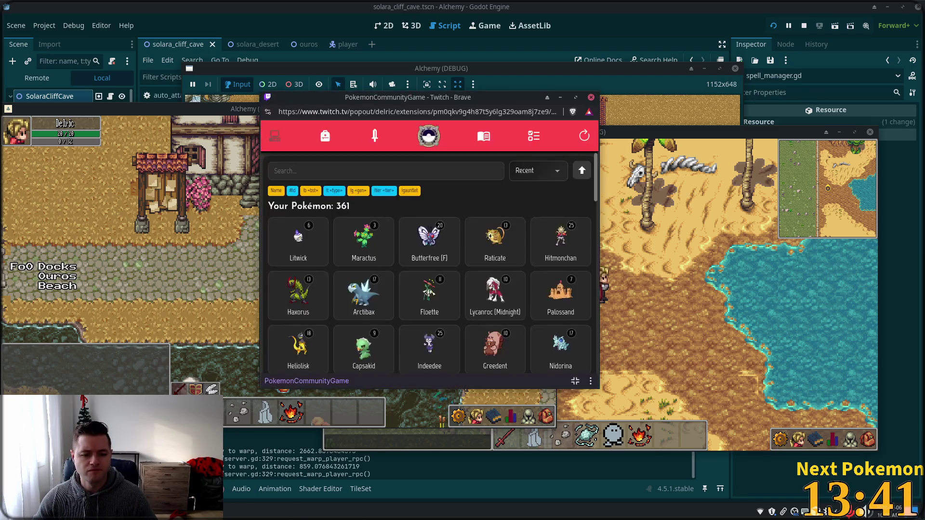
Visit the item shop, then search the owned Pokémon list for 'vic'.
click(325, 136)
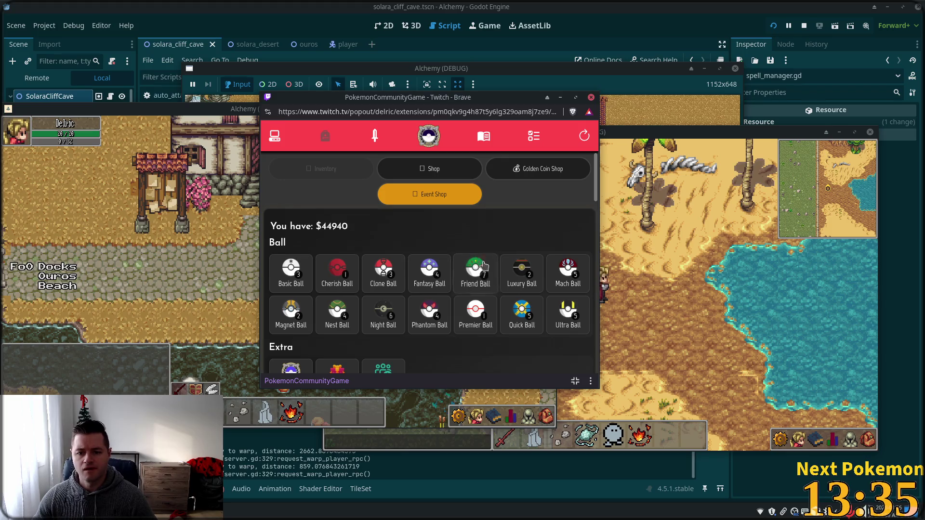
click(274, 136)
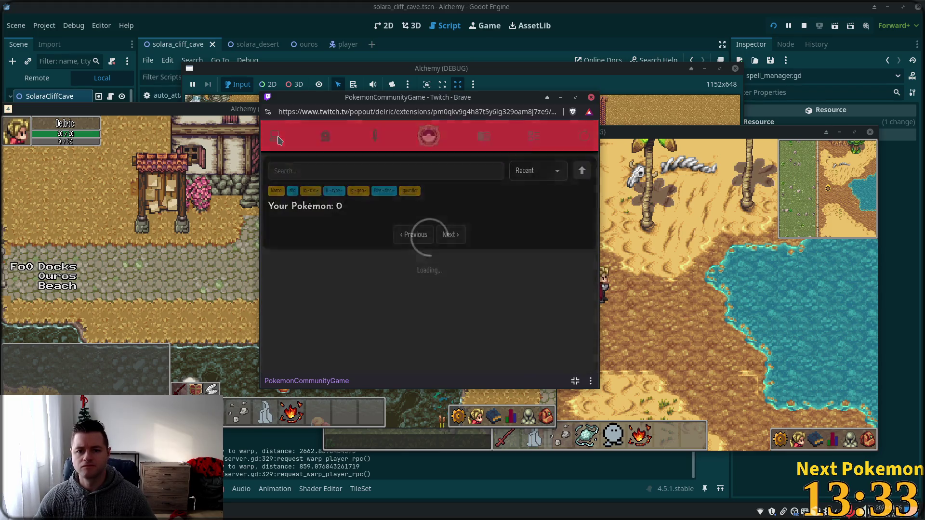
click(348, 172)
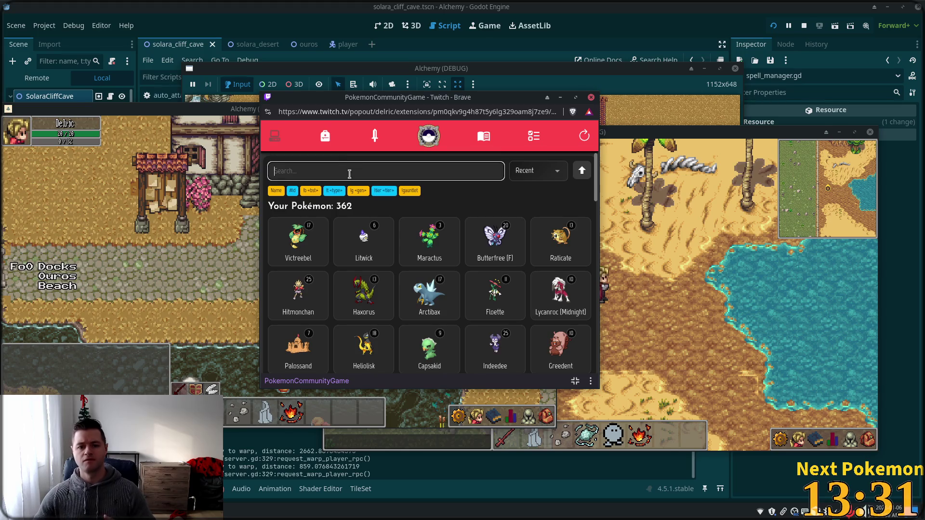
text(vic)
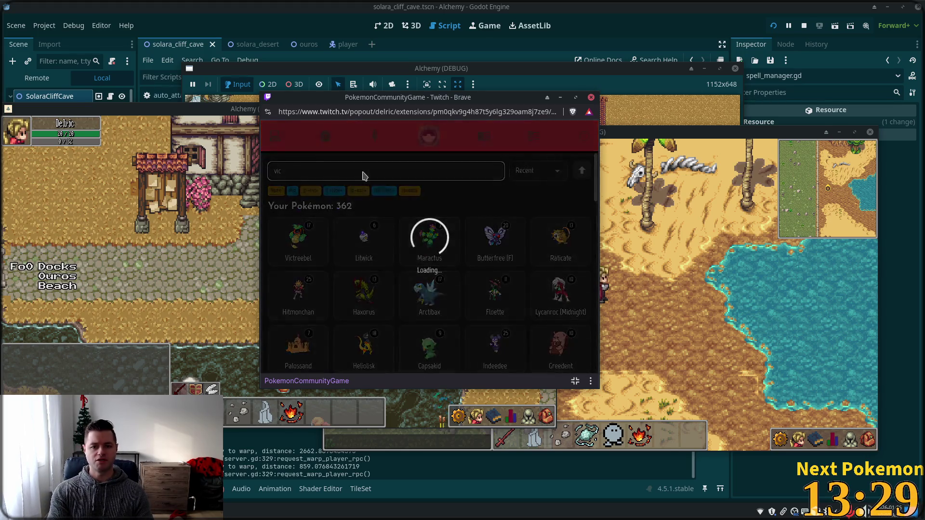
Inspect the level-17 Victreebel's base stats and battle stats.
click(299, 237)
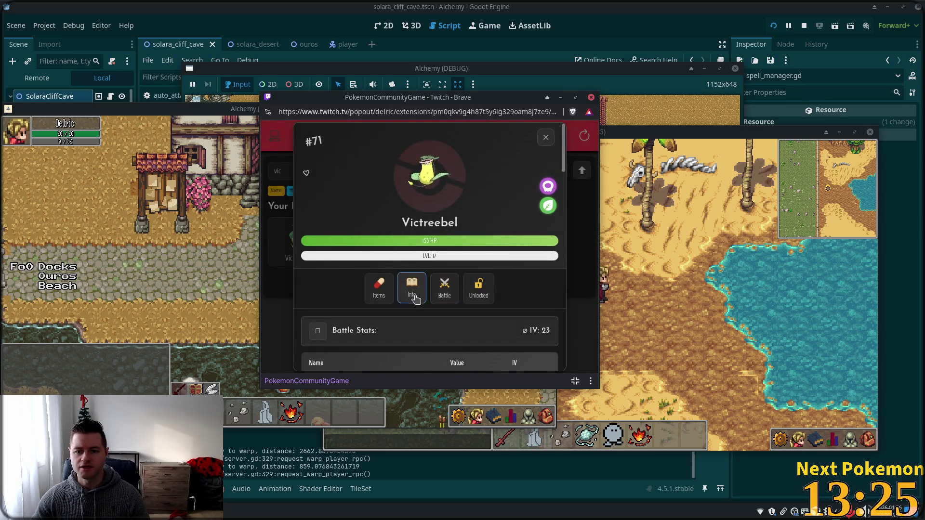
click(413, 294)
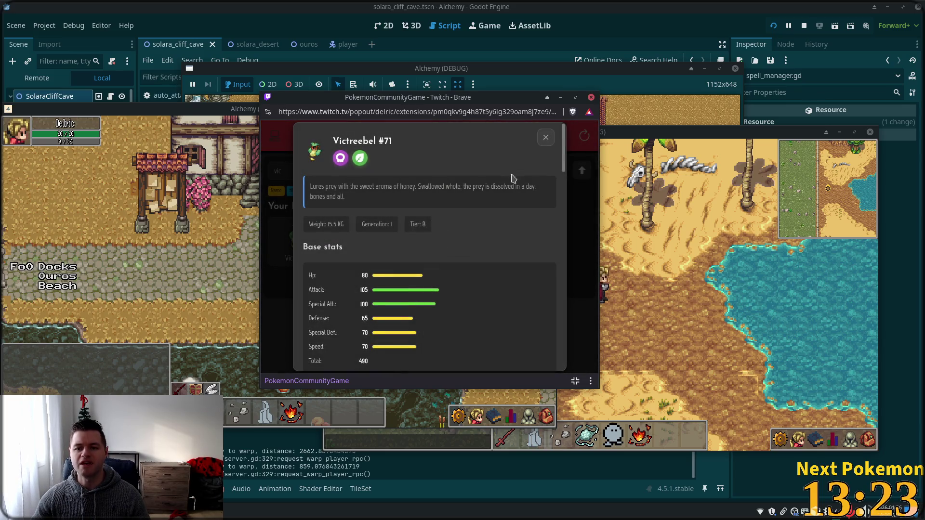
click(546, 138)
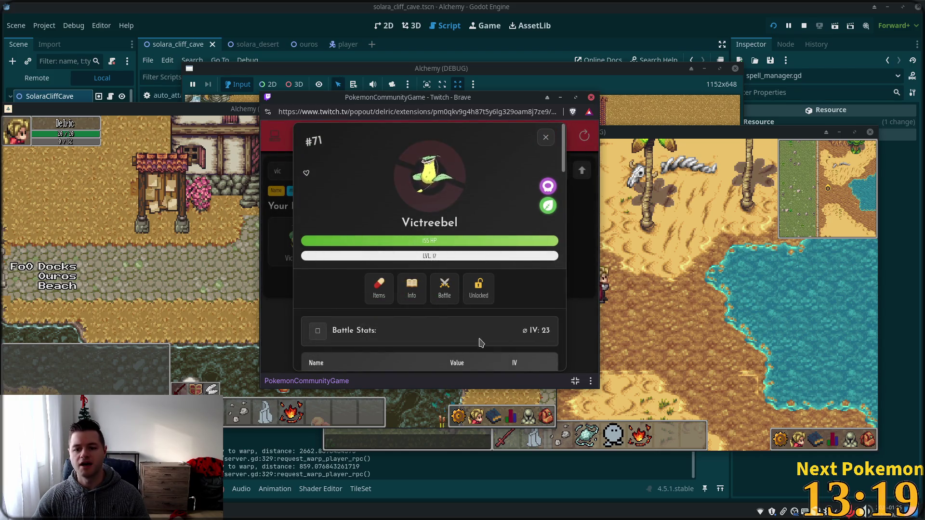
scroll(480, 341, down, 3)
scroll(501, 230, down, 3)
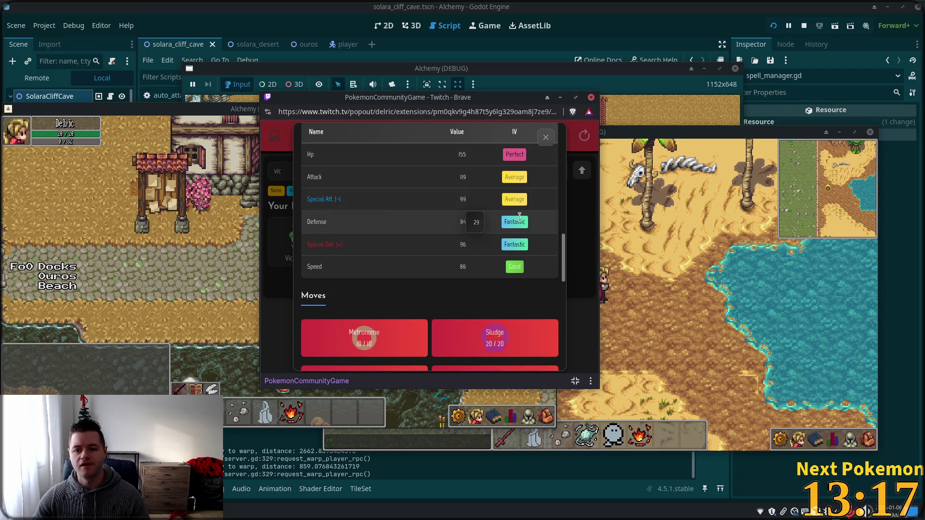
scroll(519, 217, up, 2)
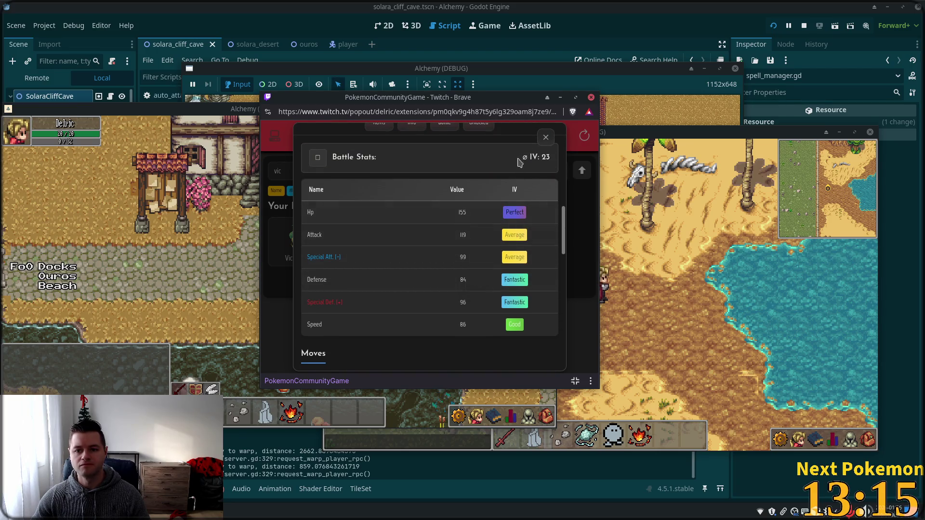
scroll(492, 201, up, 2)
click(547, 140)
Inspect the level-12 Victreebel's base stats and battle stats.
click(381, 270)
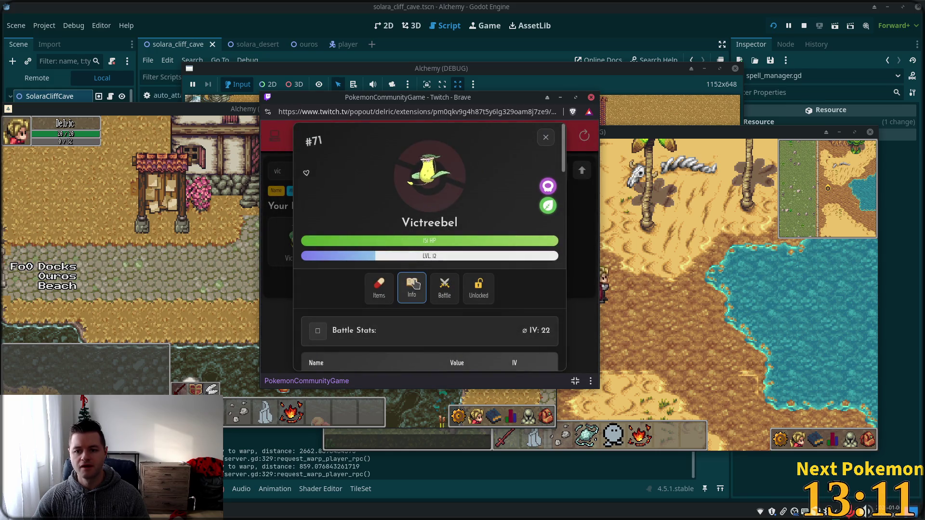
scroll(404, 229, down, 2)
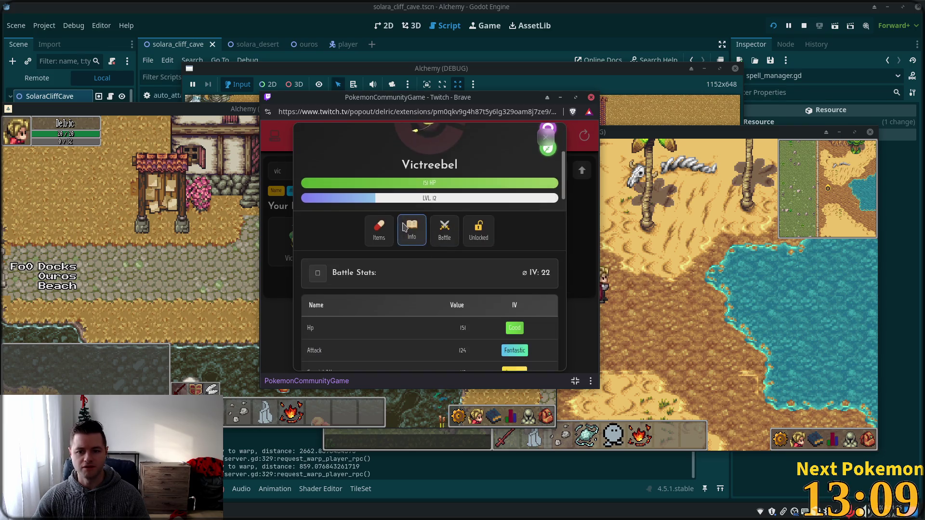
click(405, 227)
click(546, 137)
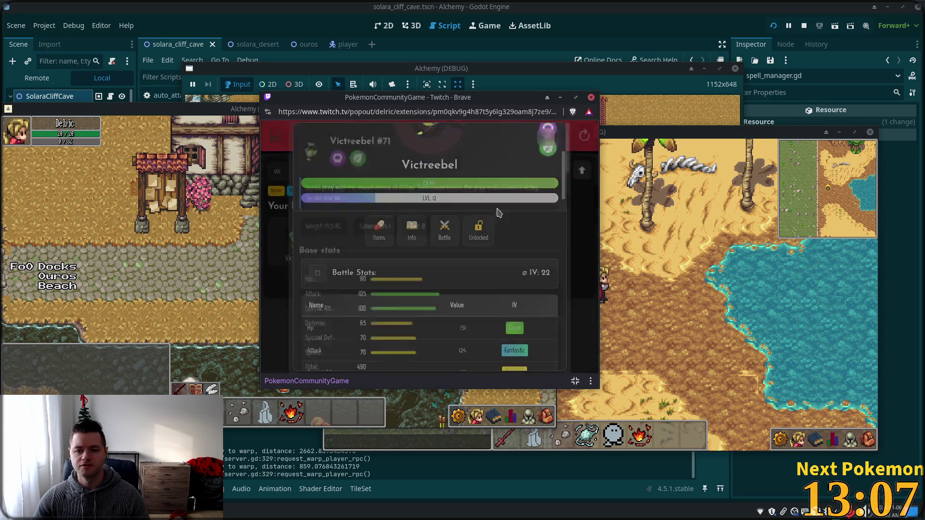
scroll(449, 269, down, 3)
scroll(448, 270, up, 2)
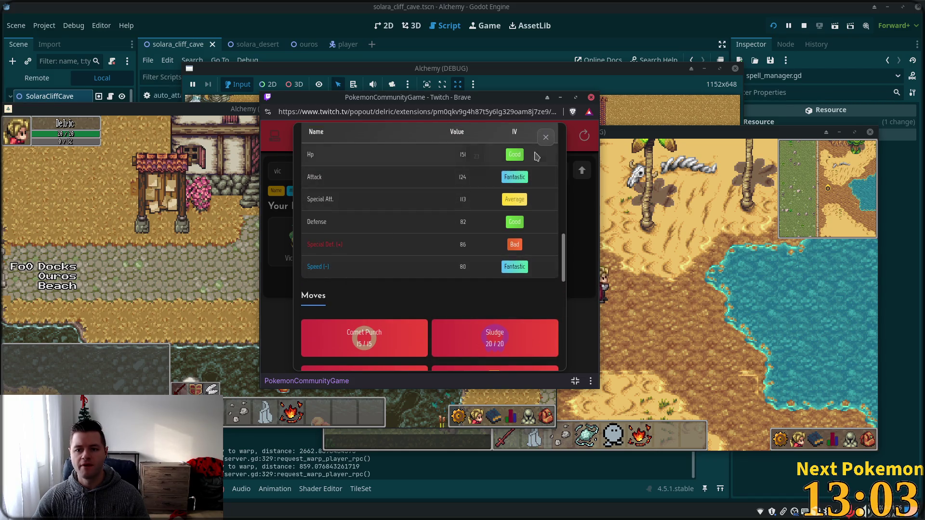
click(546, 138)
Recheck the level-17 Victreebel, then return to the Godot script editor at line 295.
click(327, 221)
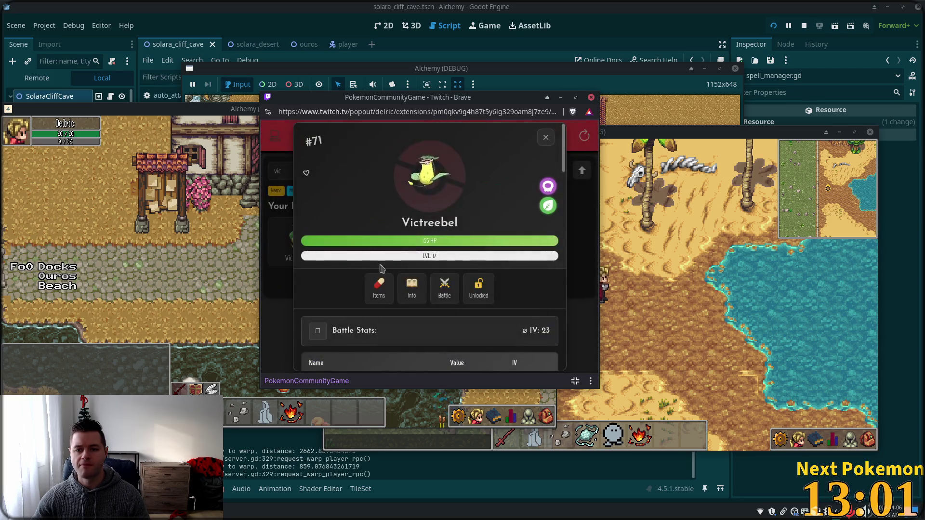
scroll(438, 275, down, 5)
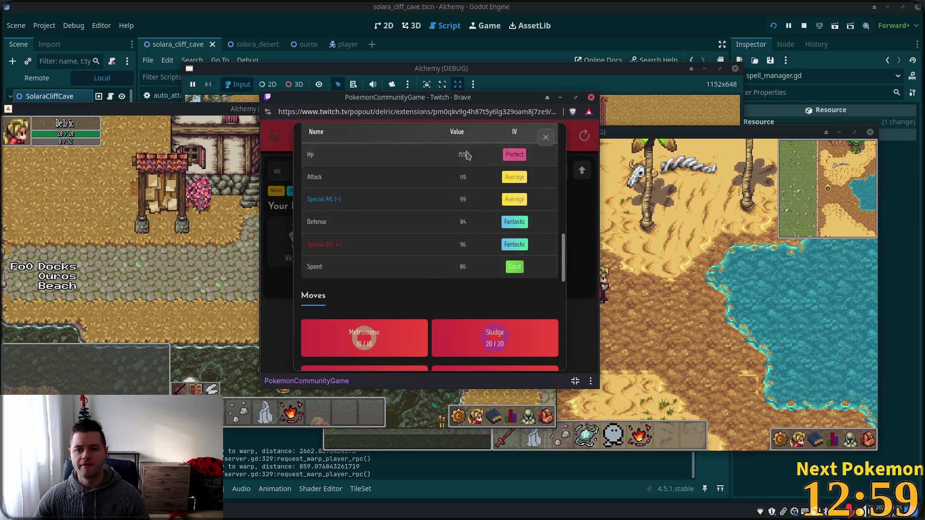
click(568, 255)
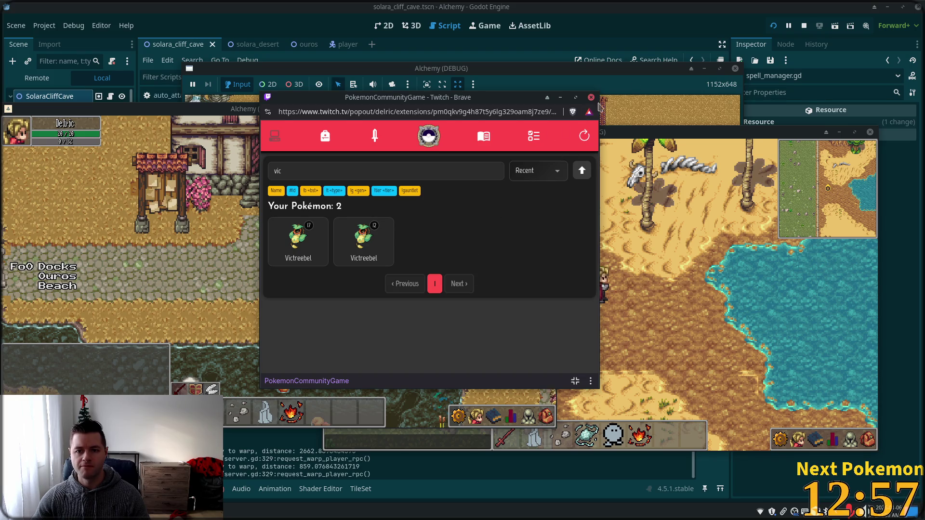
click(684, 49)
click(404, 214)
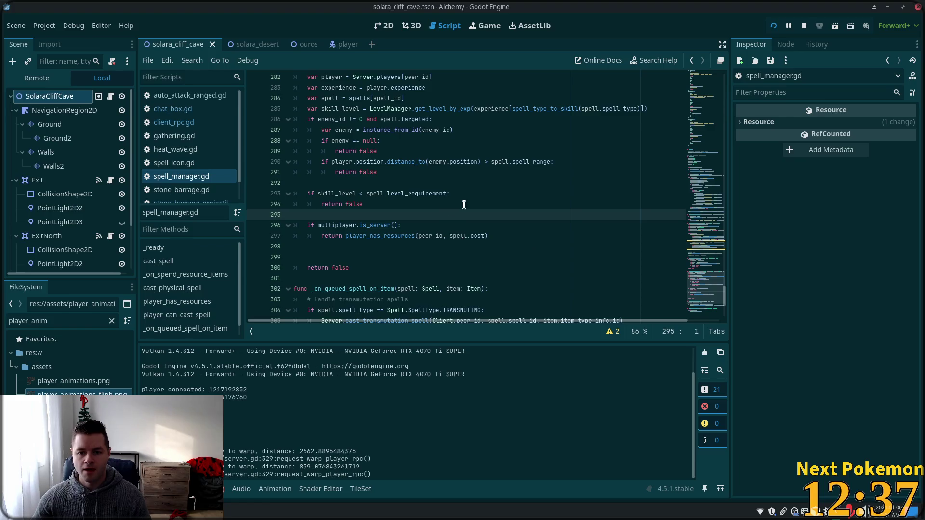
click(478, 195)
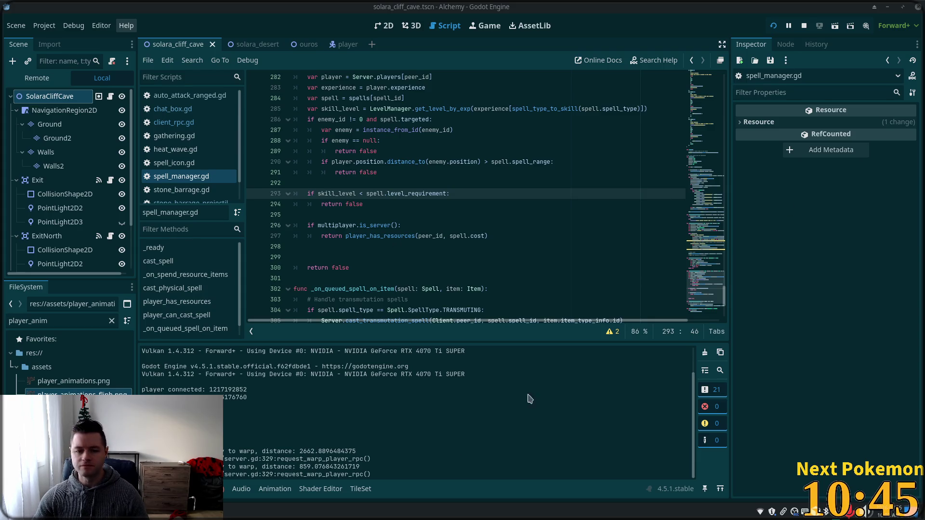
click(401, 162)
click(377, 279)
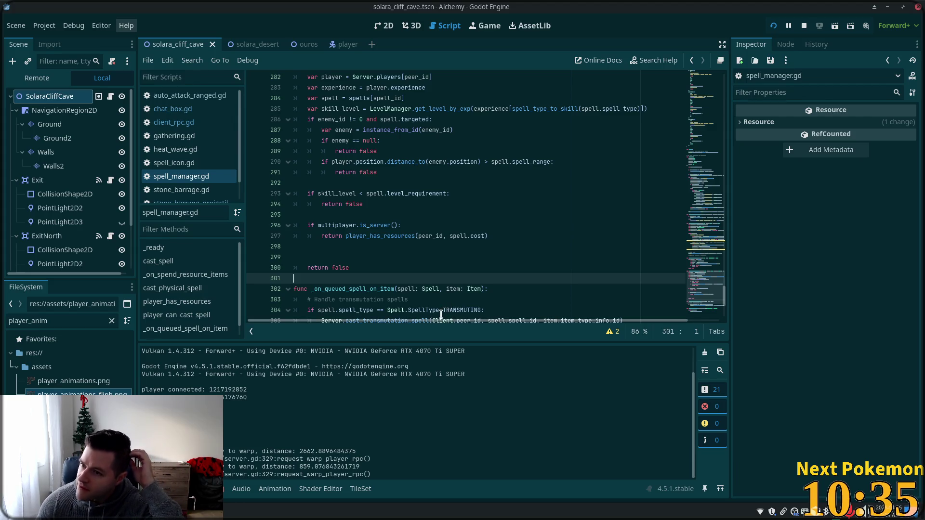
Go to the skill_level assignment on line 285 and bring up the Select Resource quick-open search.
click(416, 228)
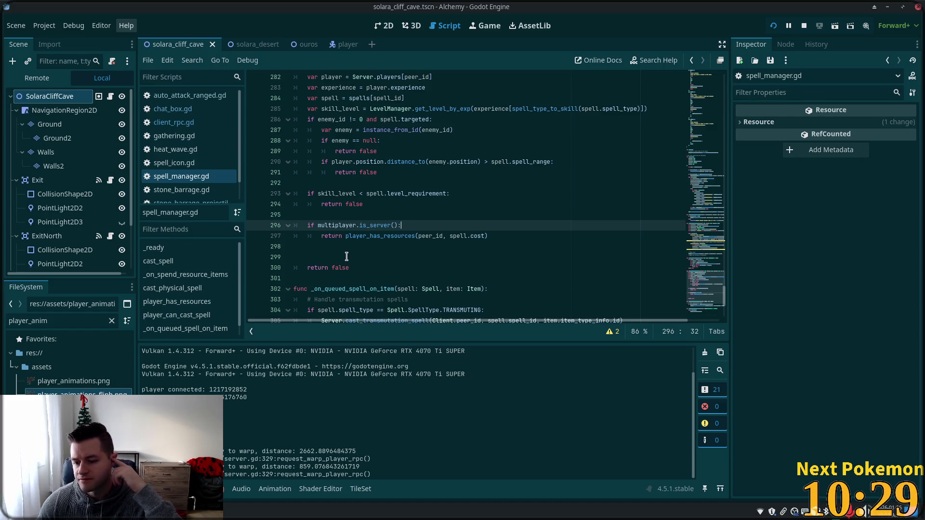
click(434, 109)
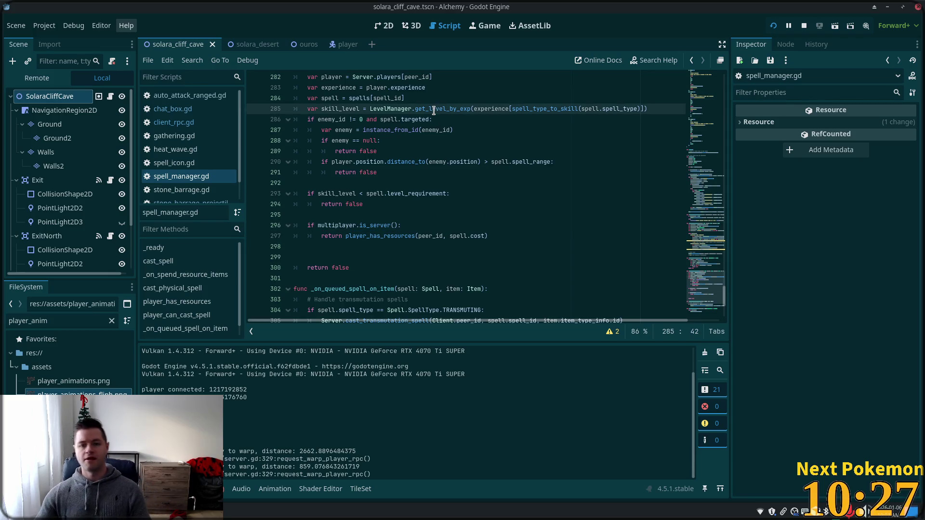
key(shift+alt+o)
key(Escape)
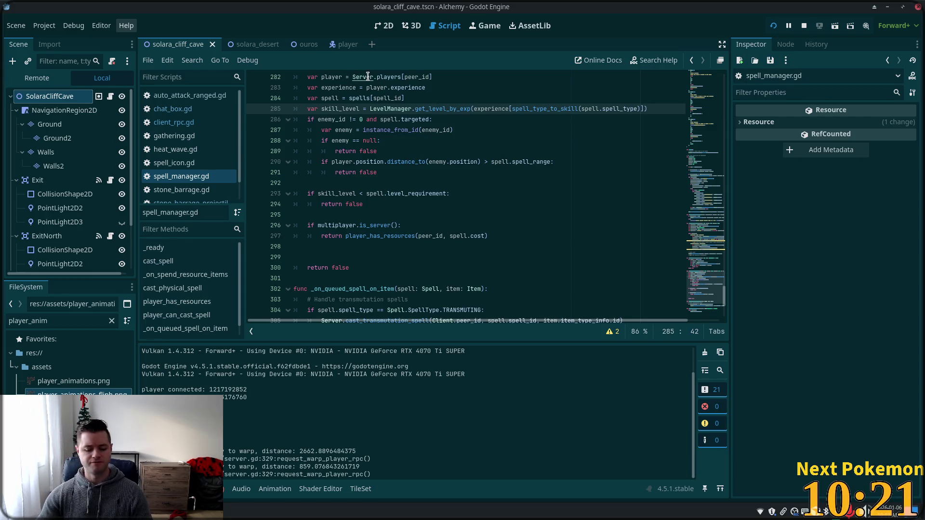
key(alt+shift+o)
Quick-open spellbook.tscn and view it on the 2D canvas.
text(spell_)
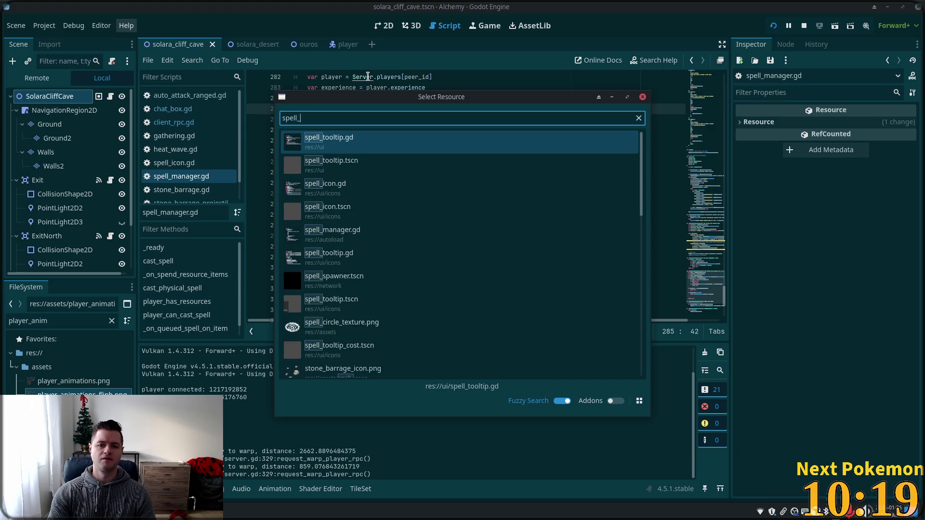
key(BackSpace)
text(book)
key(Return)
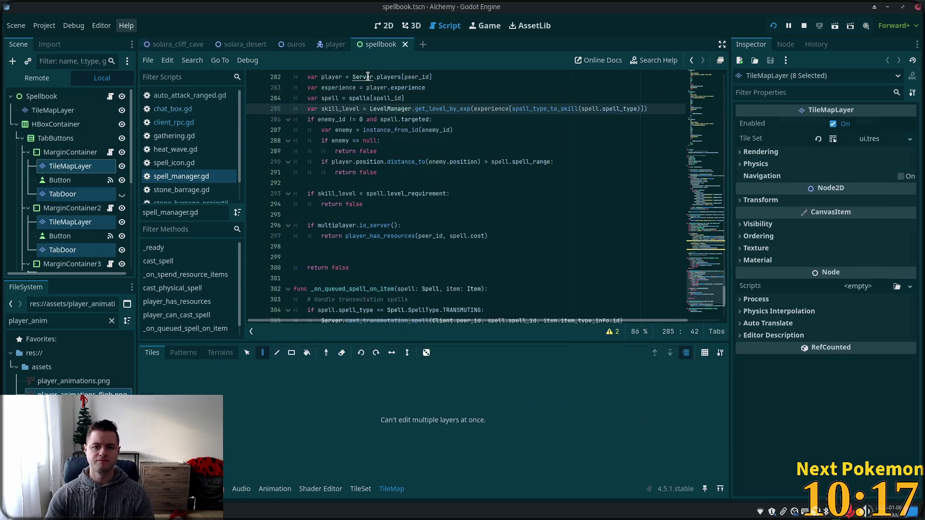
click(381, 27)
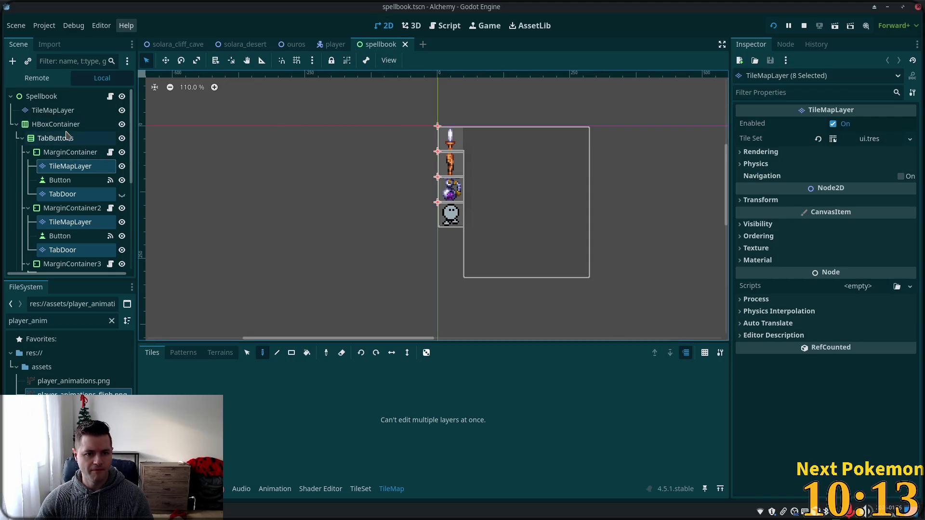
Open spellbook_tab.gd, the script on the Casting spell page under SpellPages.
click(76, 153)
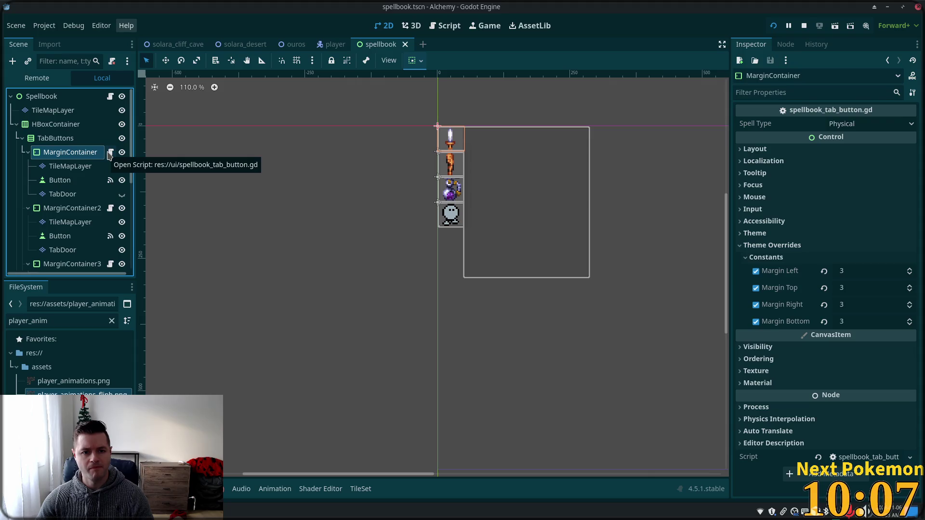
scroll(105, 193, down, 6)
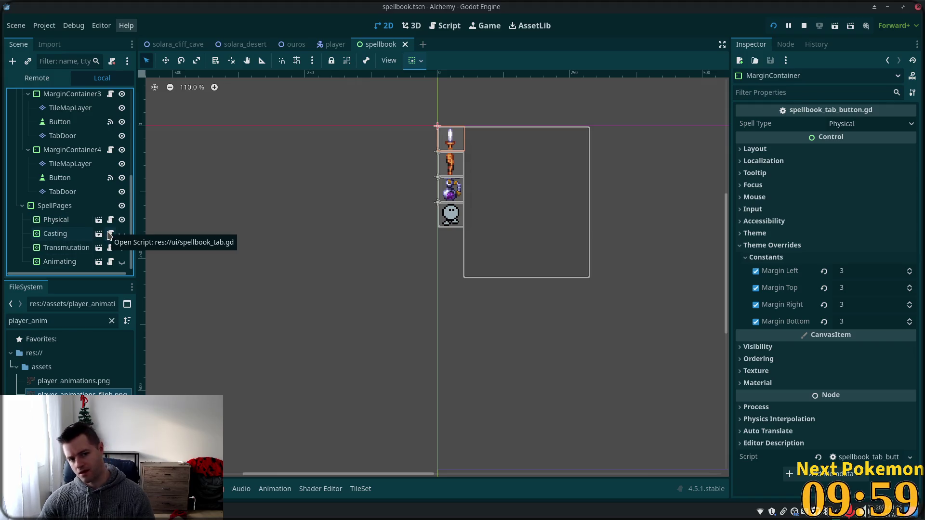
click(110, 234)
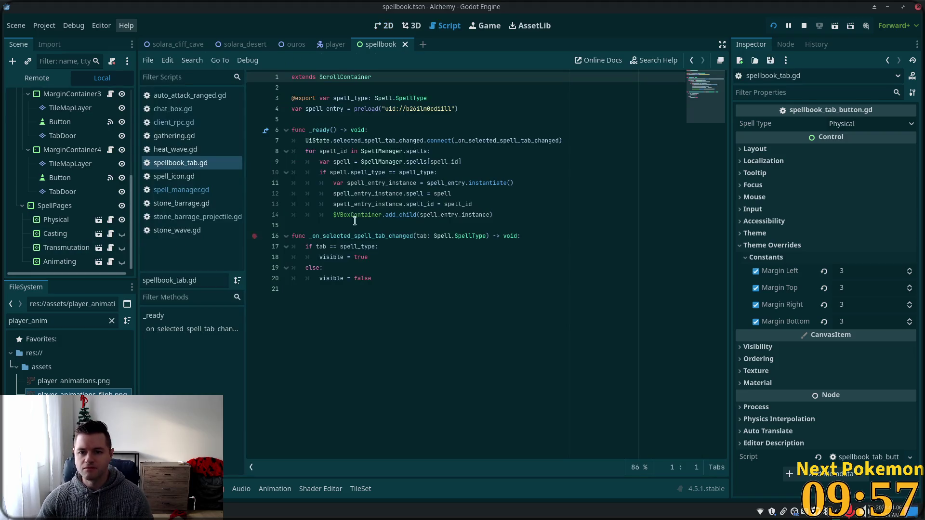
Review spellbook_tab.gd's spell loop: the signal, spell_id, spell_type comparison and spell_entry_instance.
click(349, 152)
double_click(347, 141)
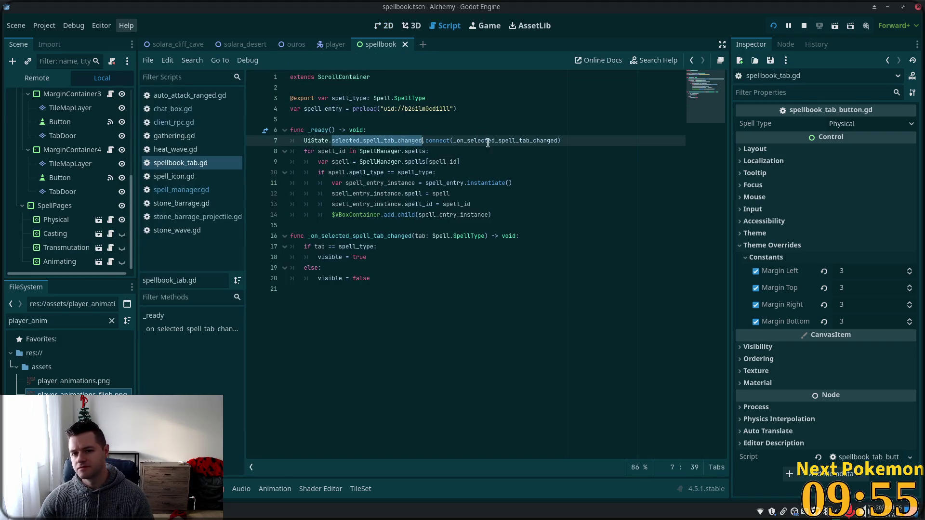
double_click(329, 151)
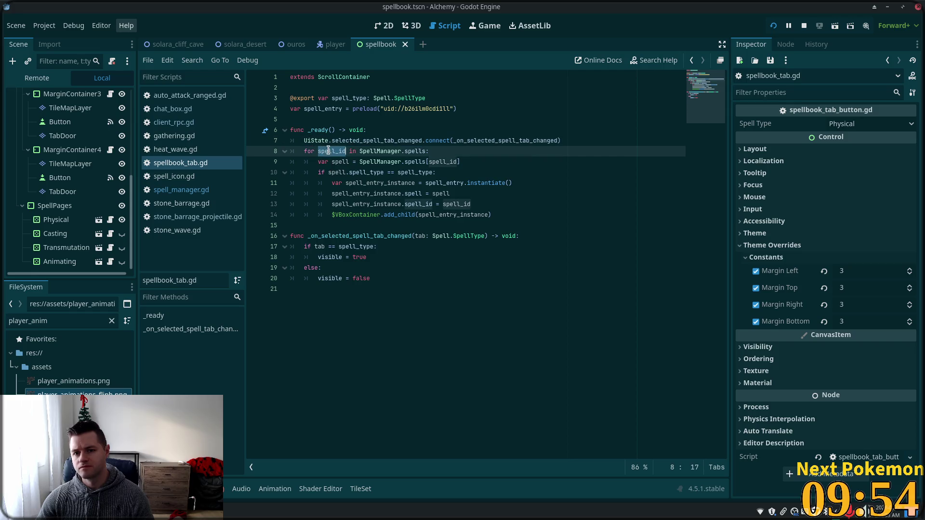
double_click(366, 173)
double_click(415, 173)
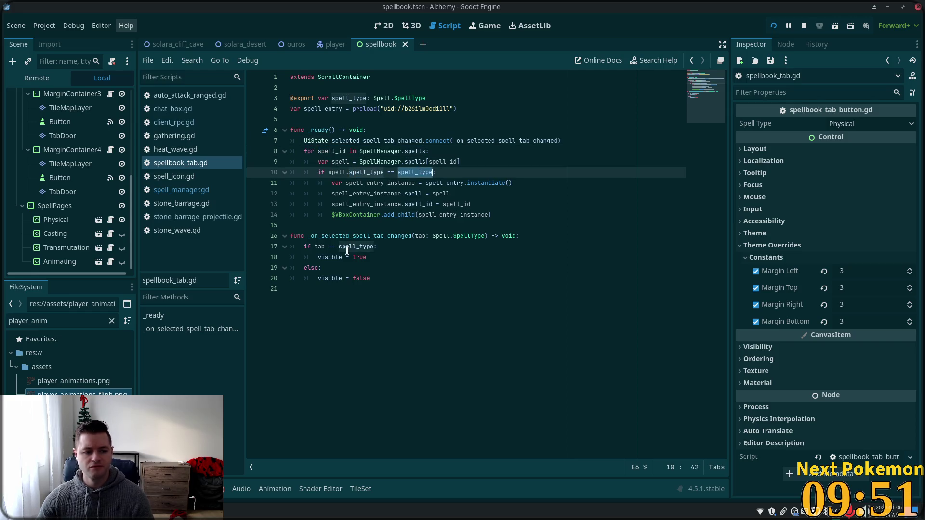
mouse_move(351, 252)
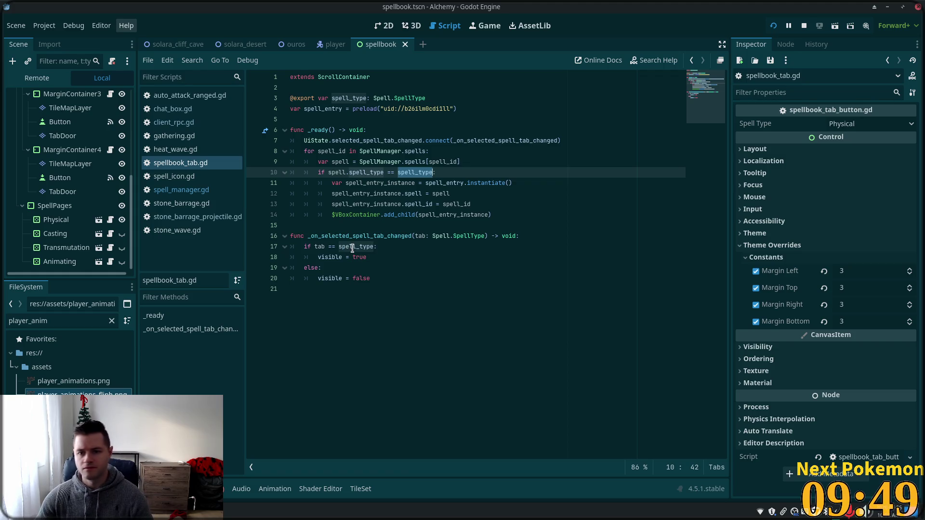
double_click(381, 183)
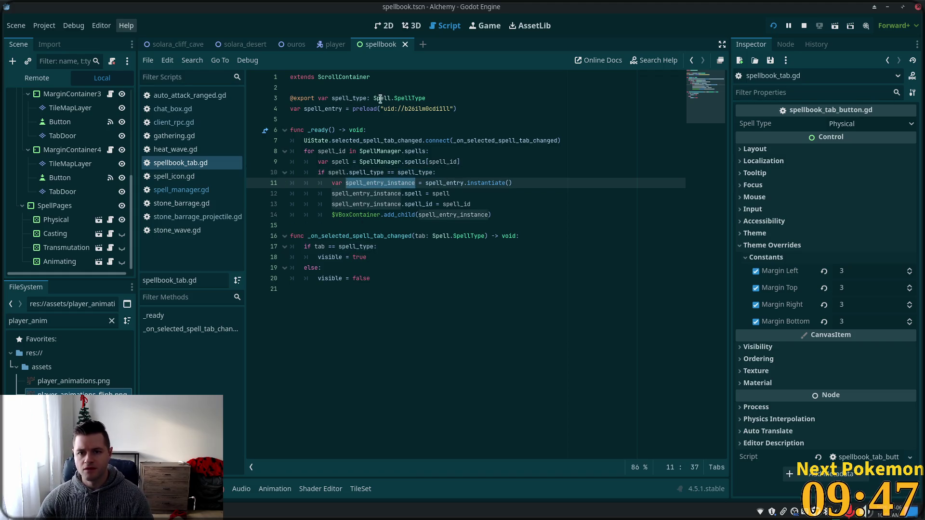
Open spellbook_entry.tscn from the preload uid on line 4.
double_click(409, 98)
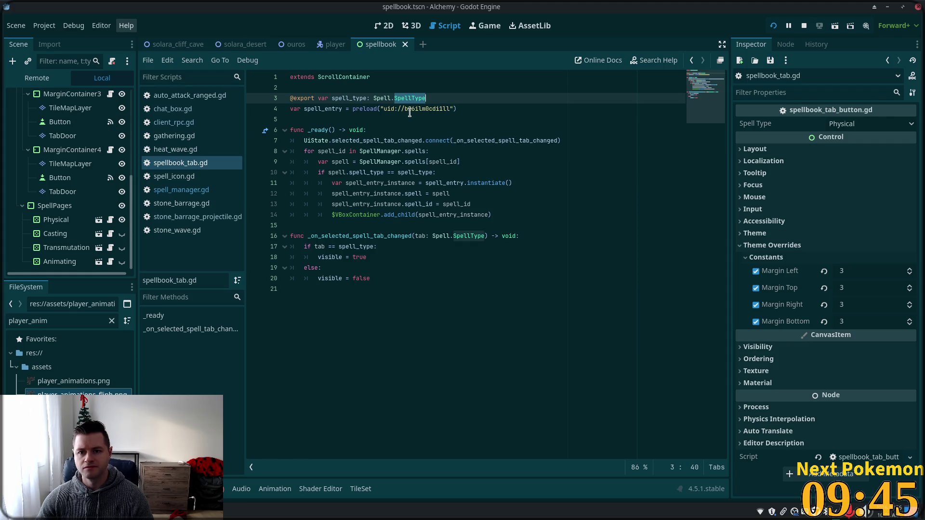
mouse_move(409, 112)
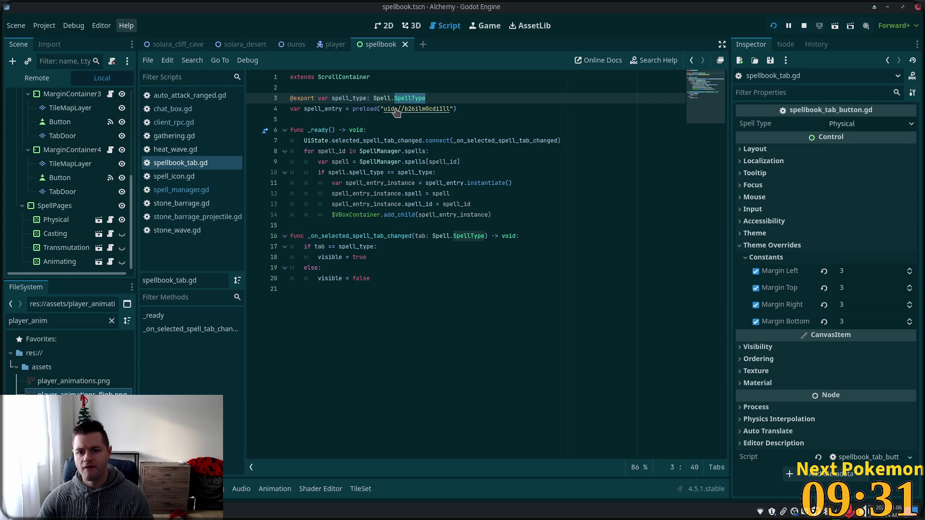
ctrl+click(395, 110)
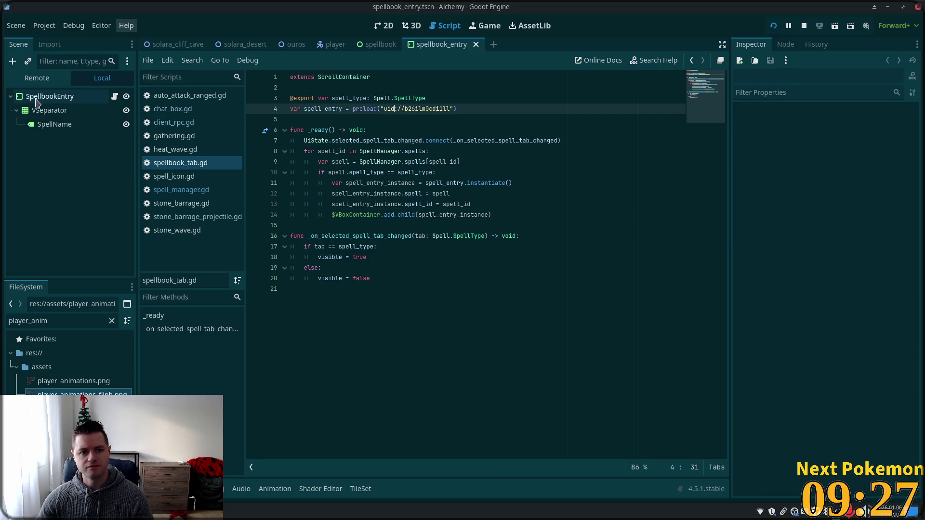
Select the SpellbookEntry root, view it in 2D, and open spellbook_entry.gd.
click(54, 99)
click(384, 26)
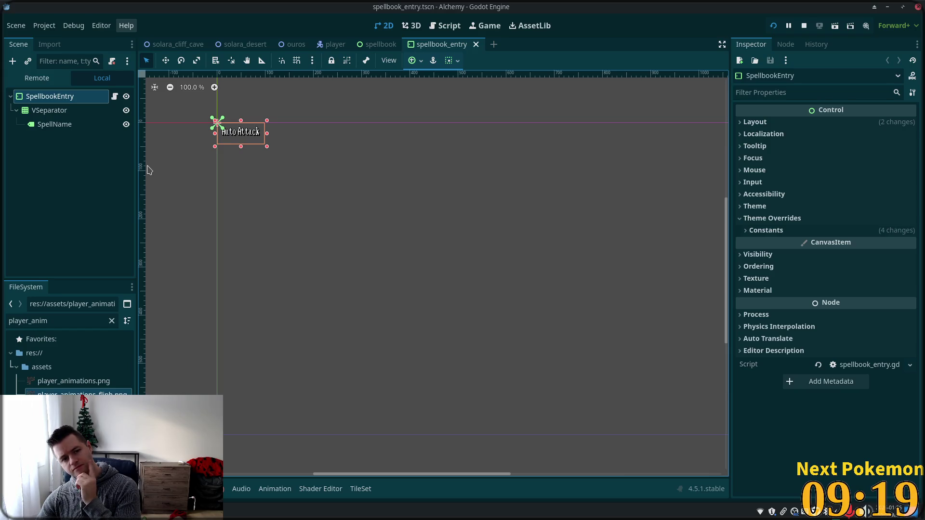
click(115, 97)
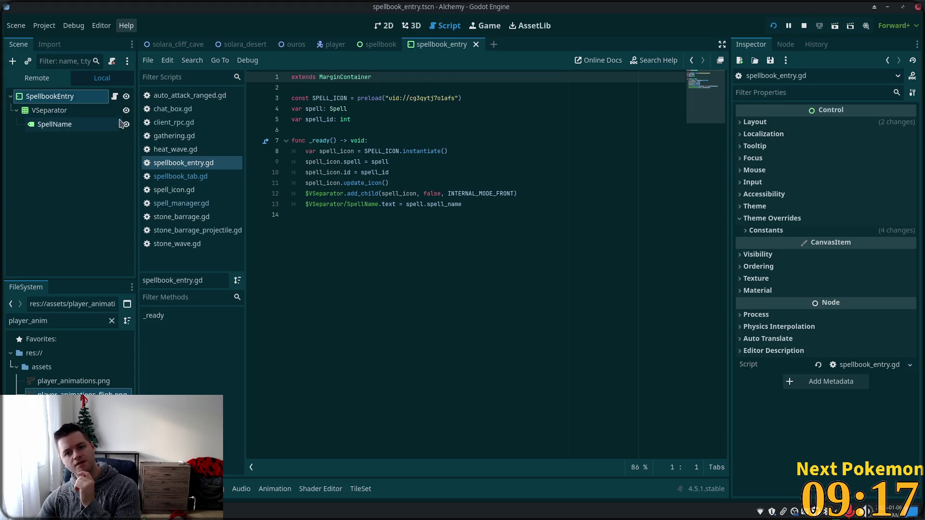
Review _ready, looking at spell_icon and the update_icon call on line 11.
mouse_move(363, 153)
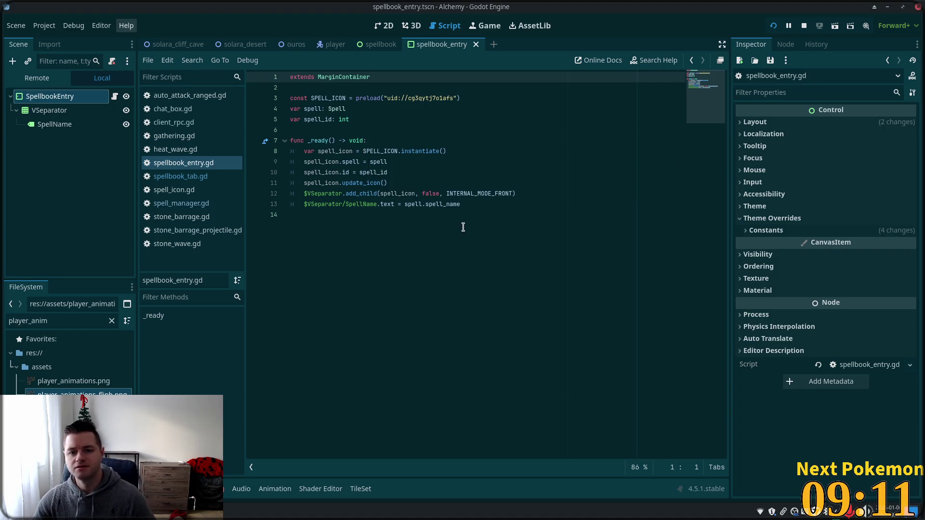
click(398, 193)
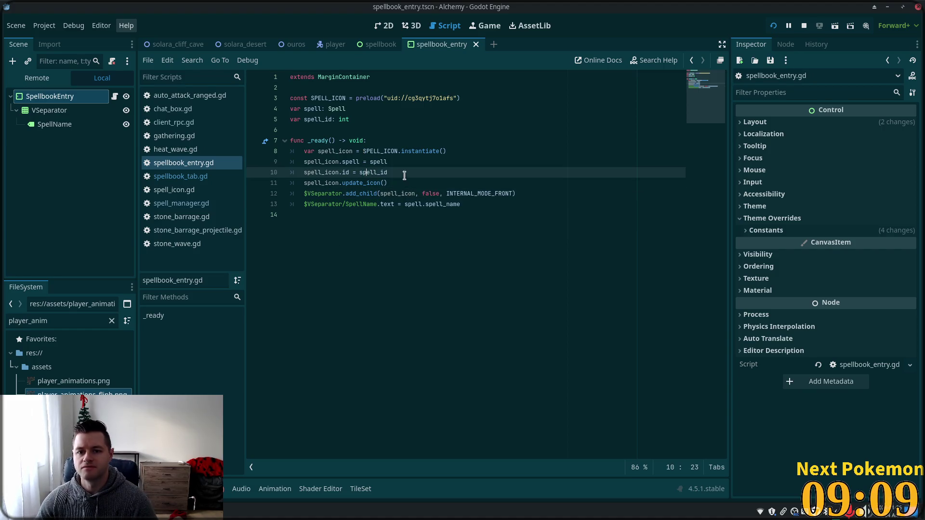
double_click(321, 183)
double_click(358, 182)
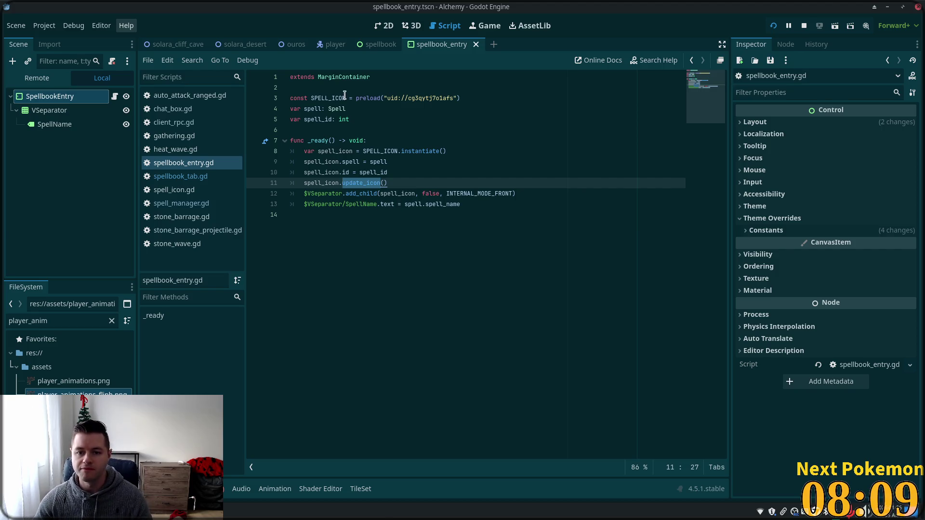
Read through spellbook_entry.gd, examining the update_icon call on line 11.
click(390, 141)
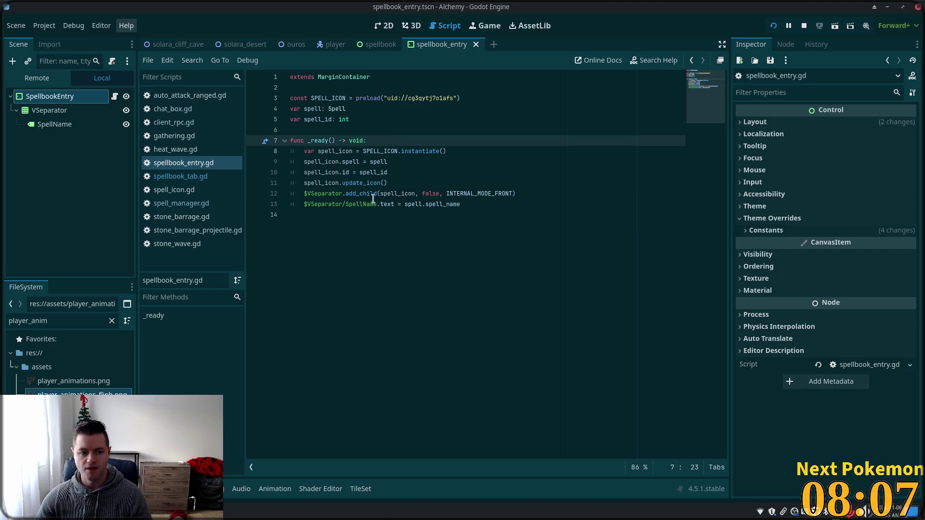
click(398, 165)
click(413, 194)
click(403, 183)
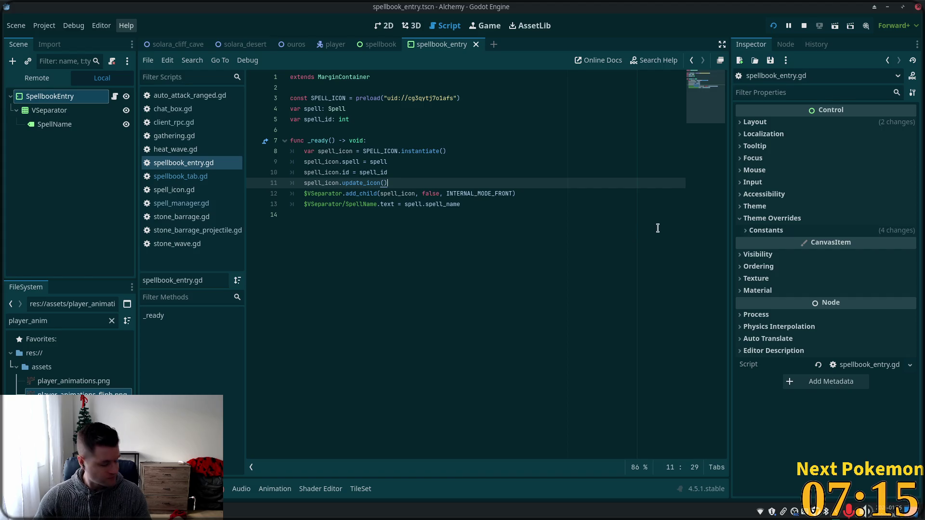
click(337, 220)
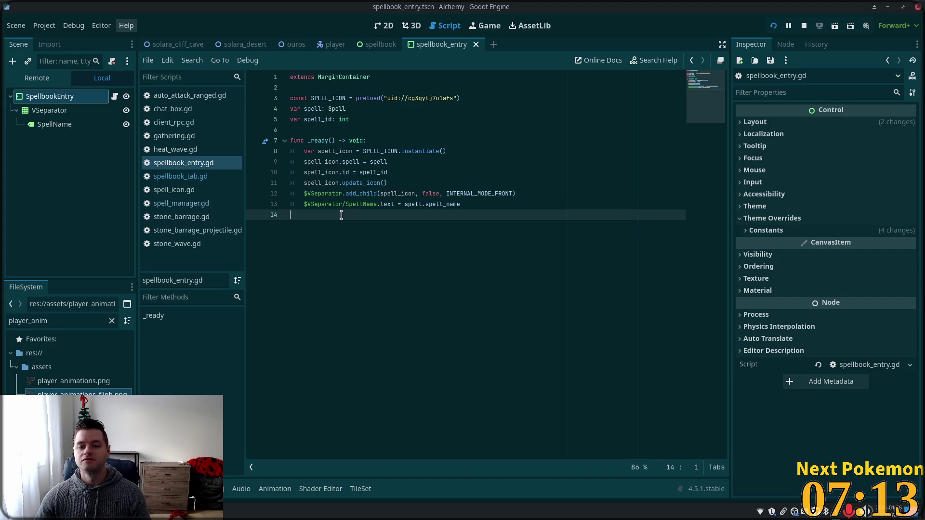
double_click(378, 162)
double_click(371, 183)
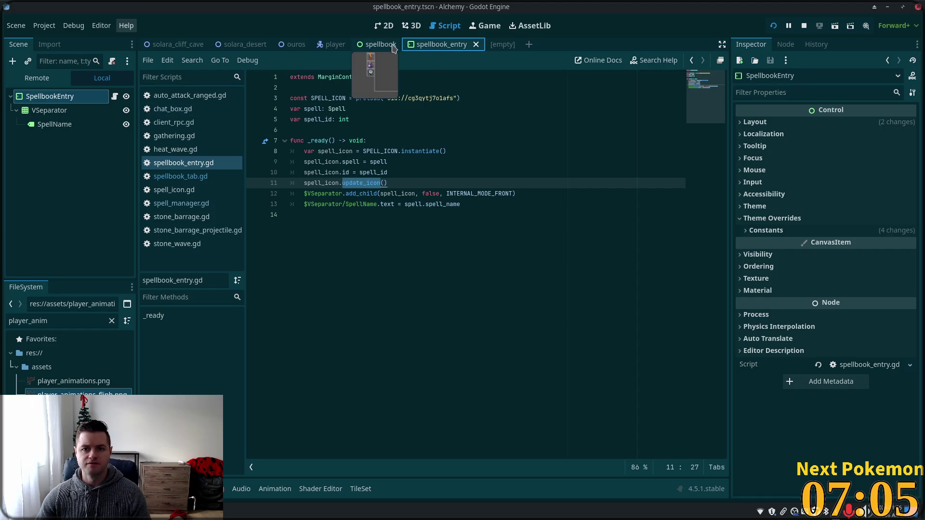
Compare the spellbook and spellbook_entry scenes, then return to spellbook_entry.gd.
click(373, 44)
click(445, 45)
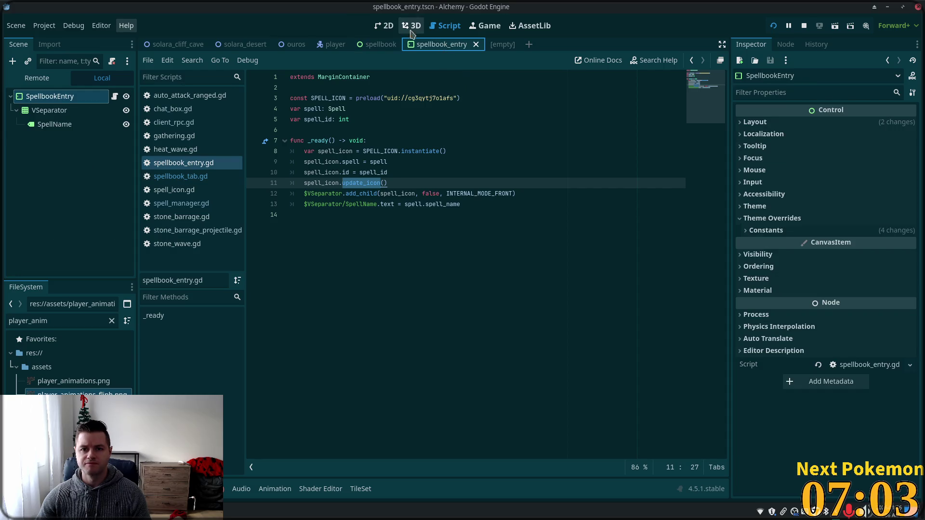
click(384, 25)
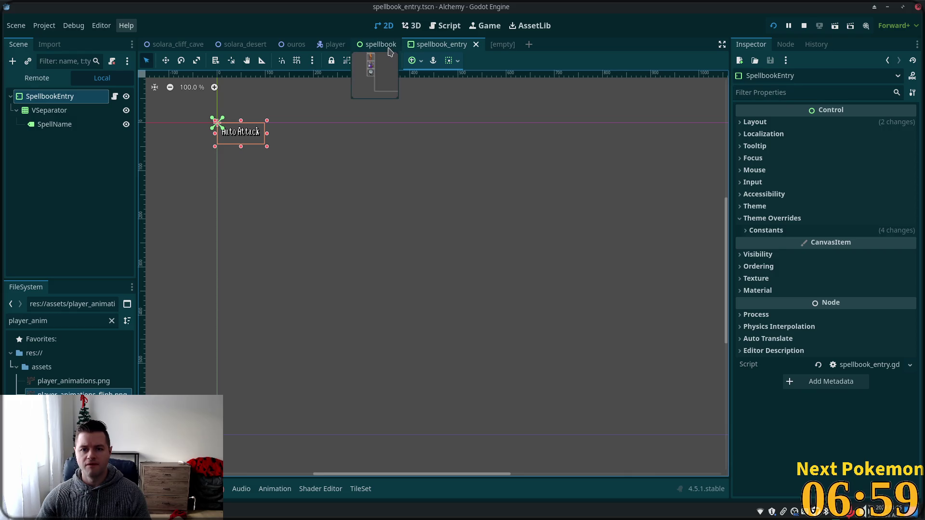
click(380, 44)
click(446, 45)
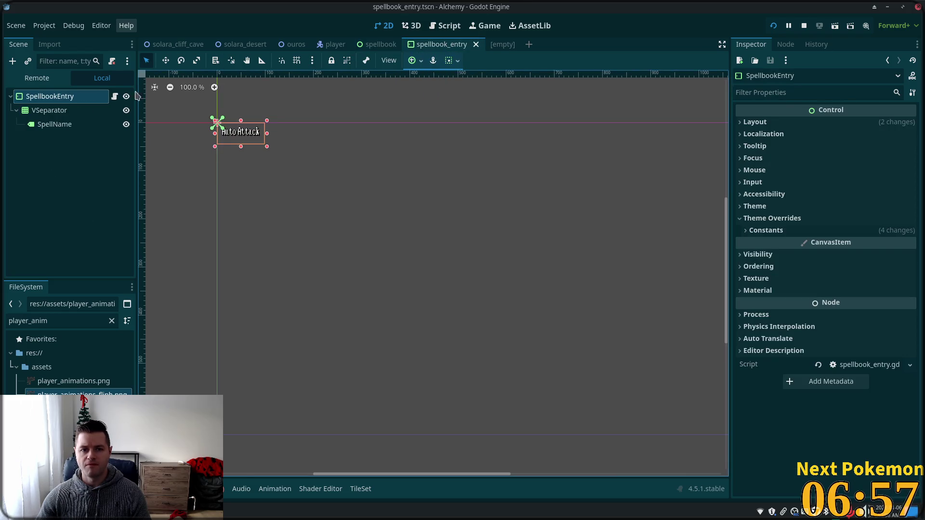
click(114, 97)
Review the add_child line with INTERNAL_MODE_FRONT, then open the instantiated spell_icon scene.
click(394, 204)
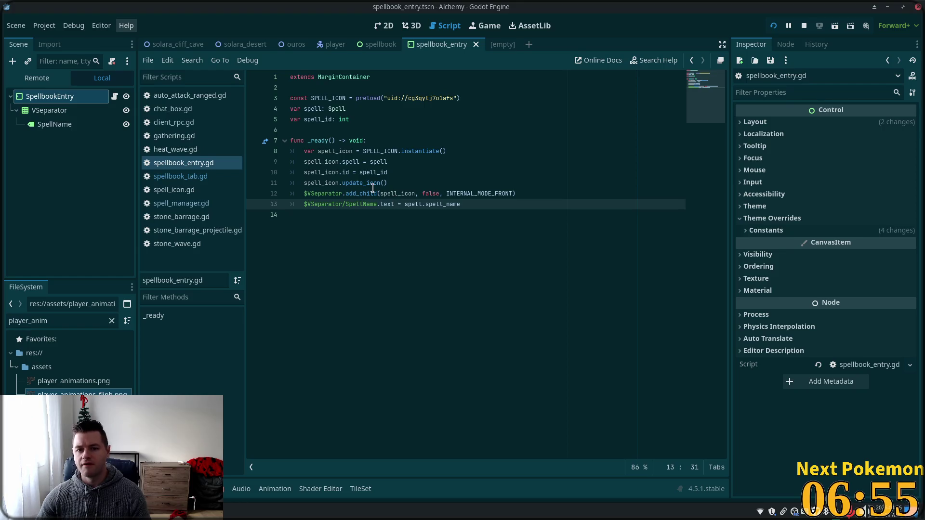
double_click(349, 193)
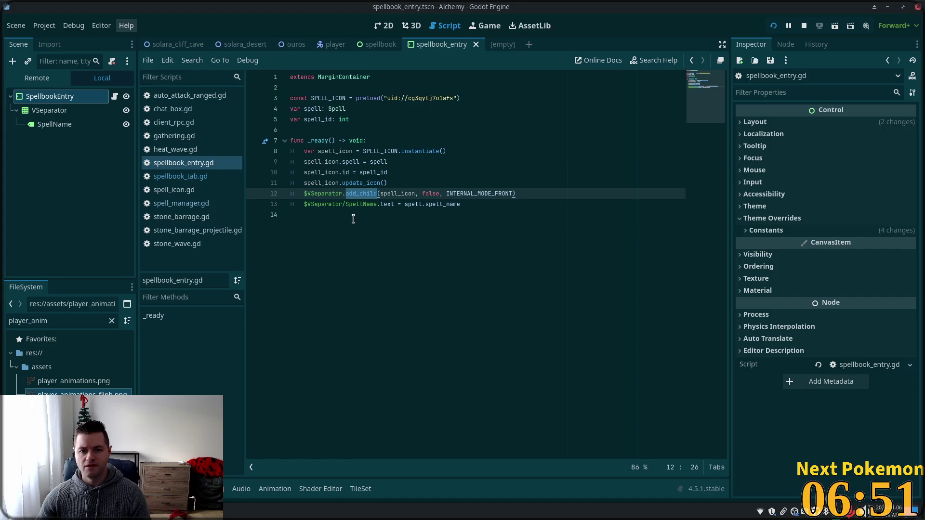
double_click(322, 193)
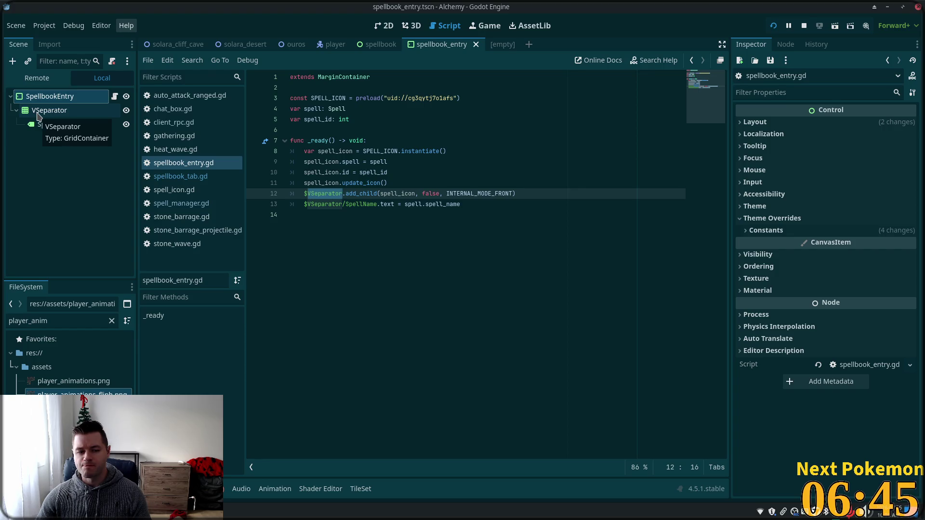
click(386, 185)
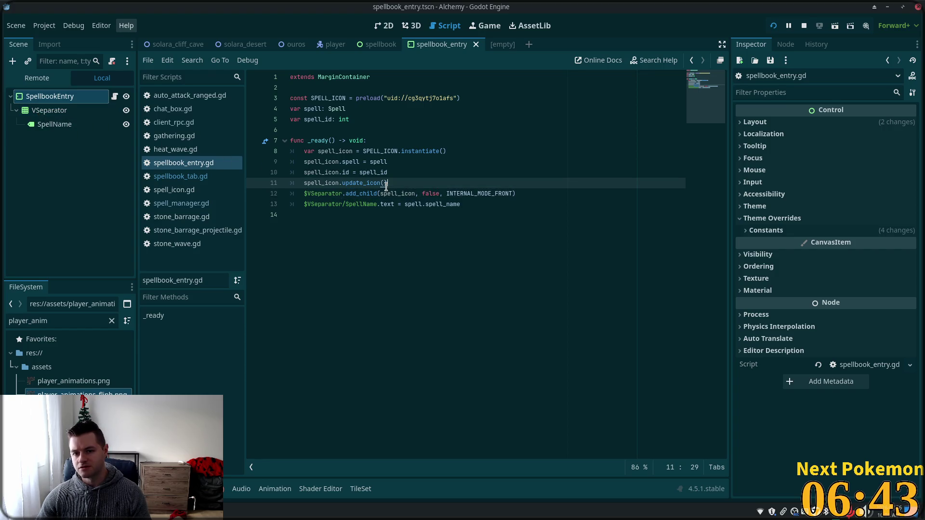
double_click(488, 192)
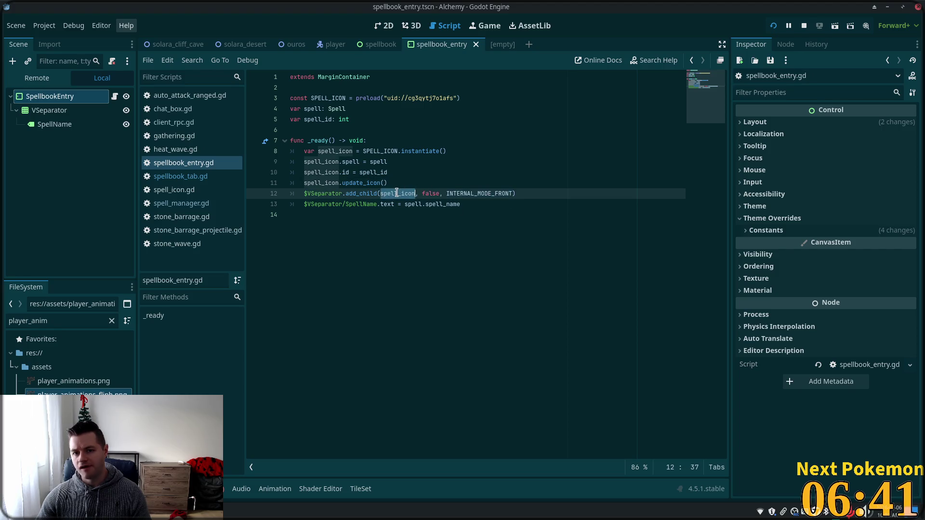
click(471, 185)
click(384, 172)
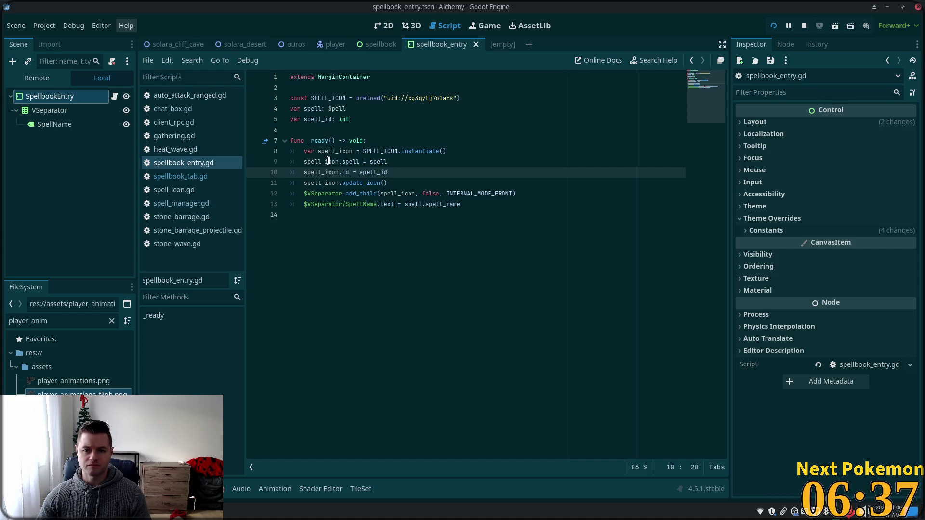
click(400, 152)
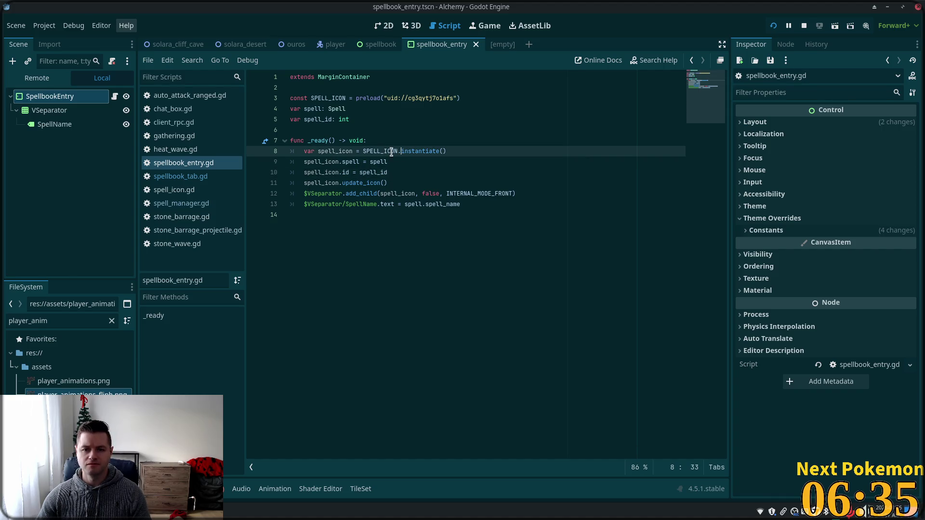
ctrl+click(419, 97)
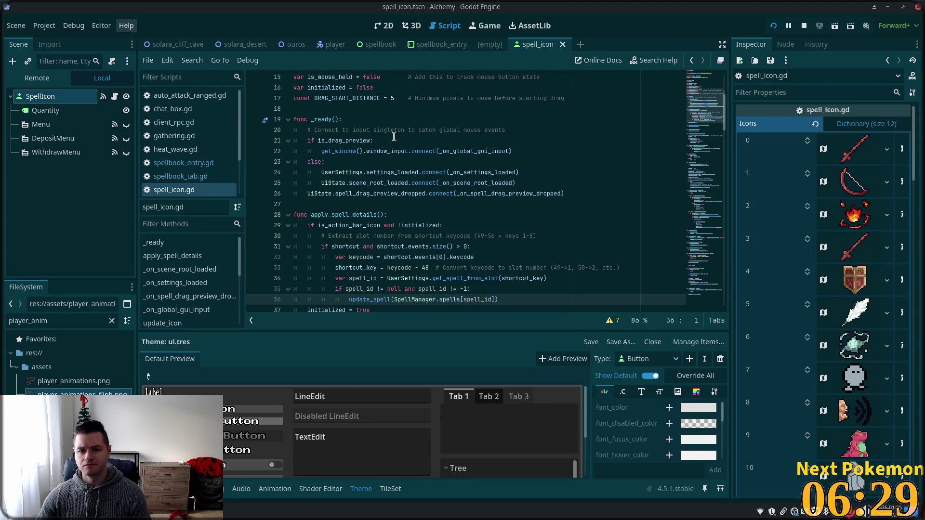
Read spell_icon.gd's _ready, then show the SpellIcon 2D canvas and scroll its 12-texture Icons dictionary.
click(375, 140)
double_click(338, 151)
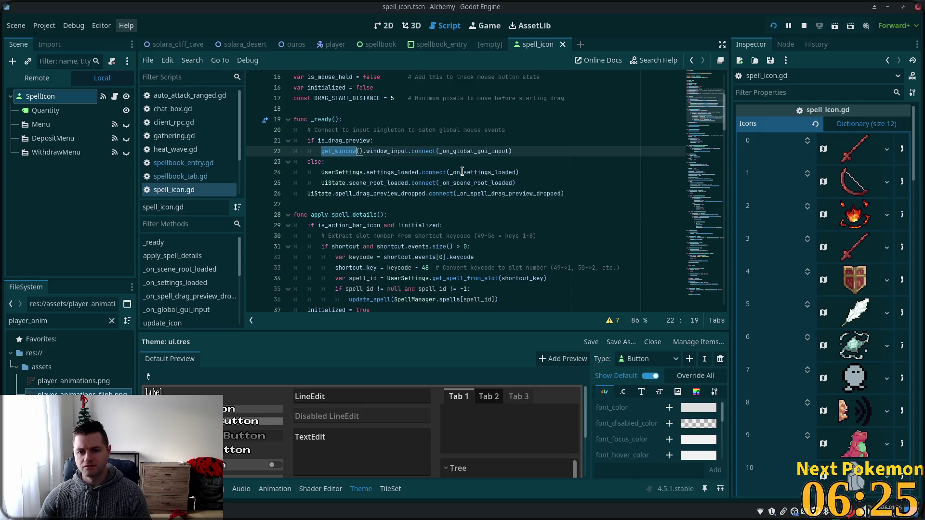
click(391, 173)
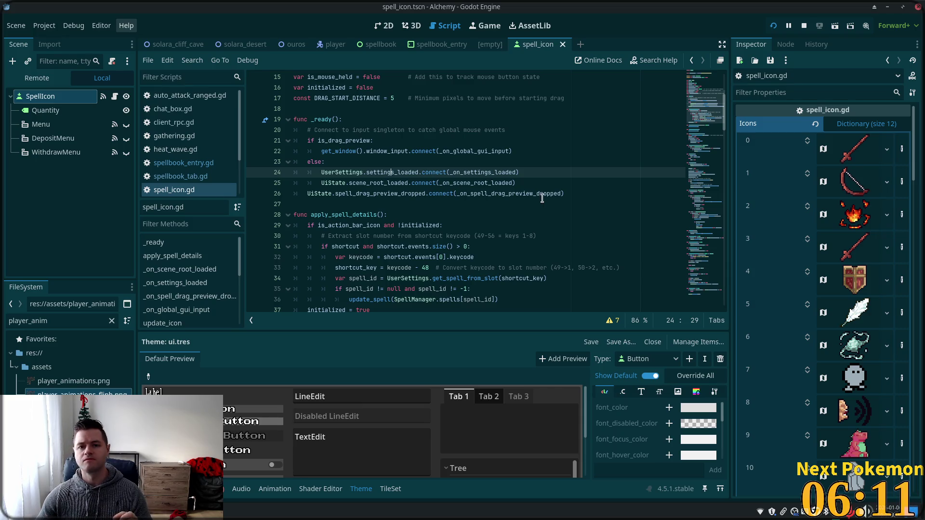
mouse_move(448, 172)
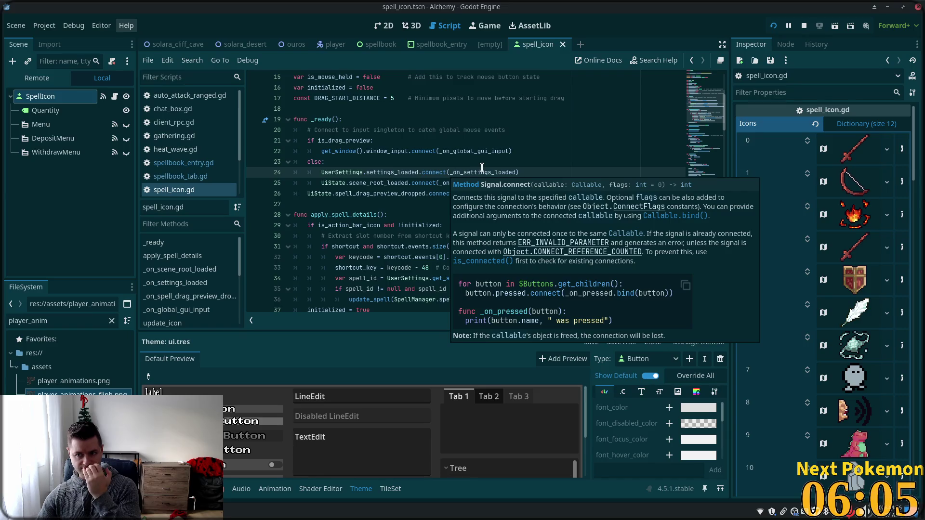
click(381, 26)
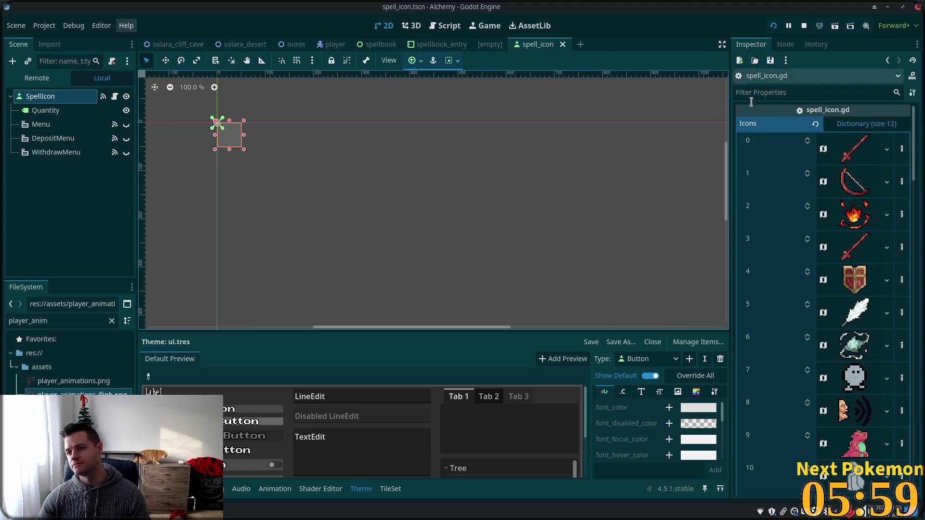
scroll(784, 225, down, 5)
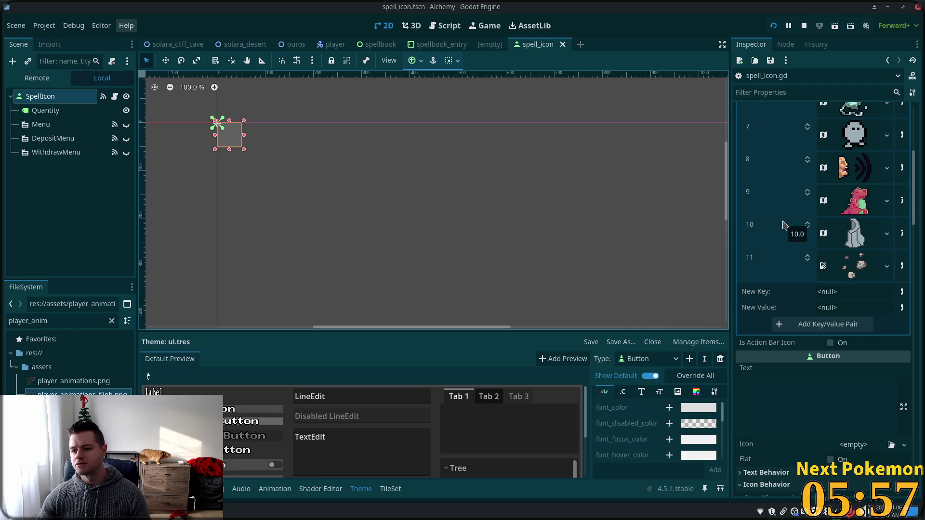
scroll(784, 225, down, 3)
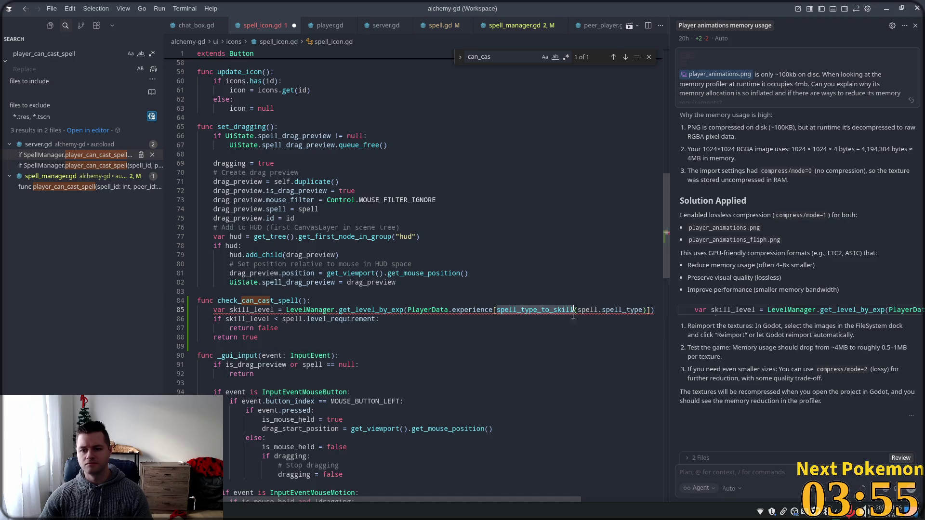
Add an 'if spell == null:' guard atop check_can_cast_spell and begin a PlayerData.experience check.
scroll(437, 270, up, 6)
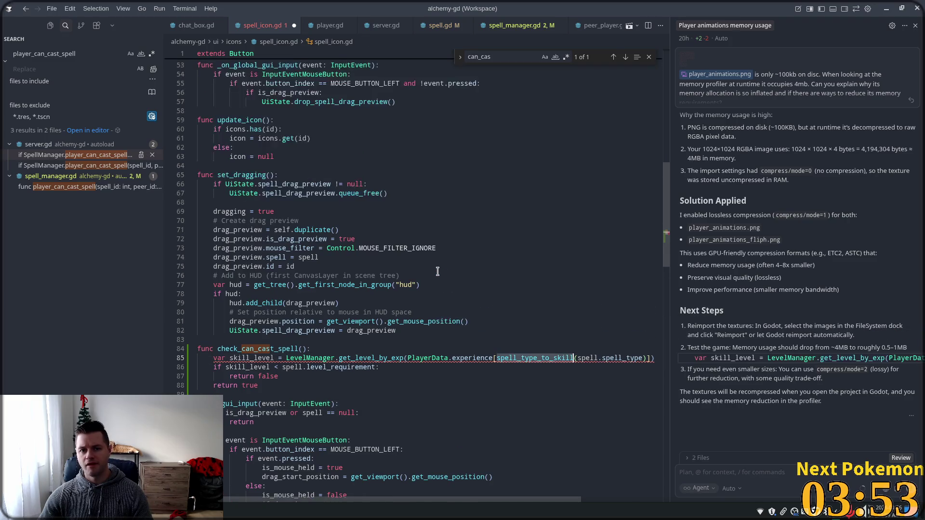
scroll(444, 276, up, 6)
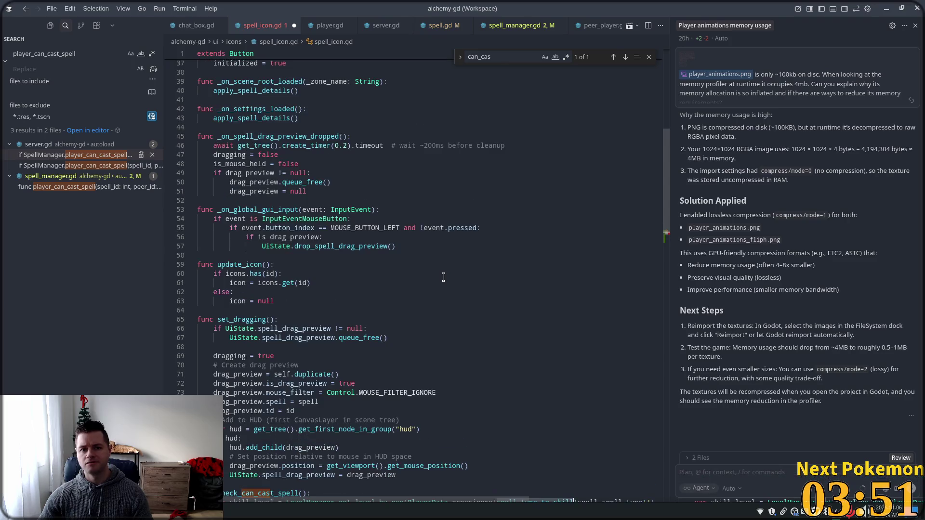
scroll(443, 277, up, 6)
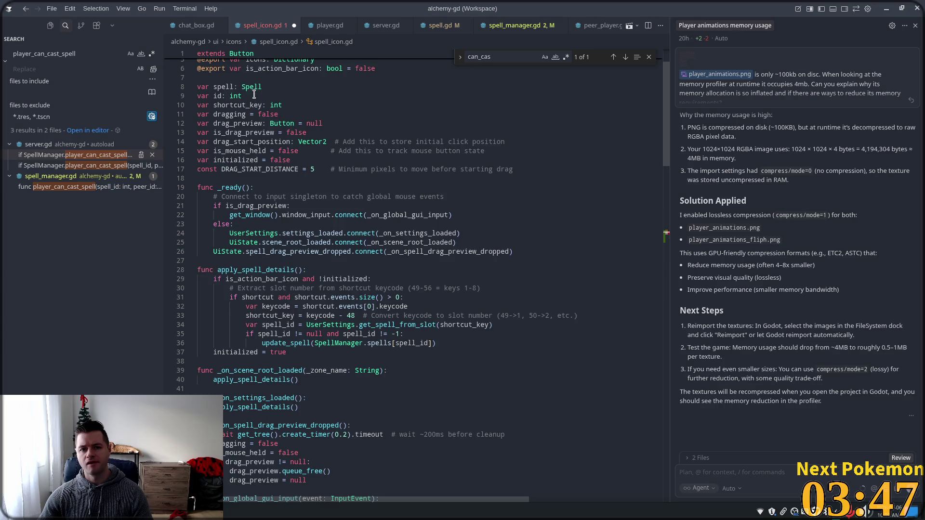
scroll(440, 273, down, 18)
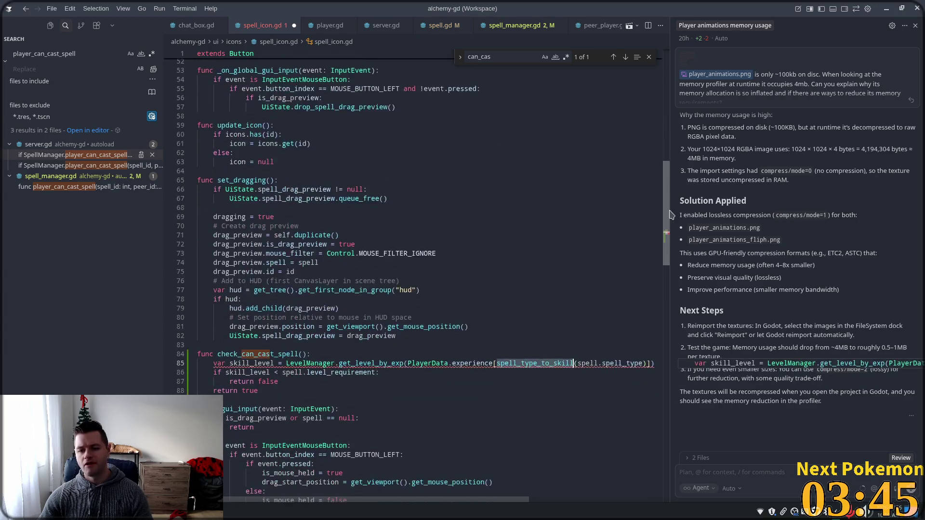
key(Up)
key(Return)
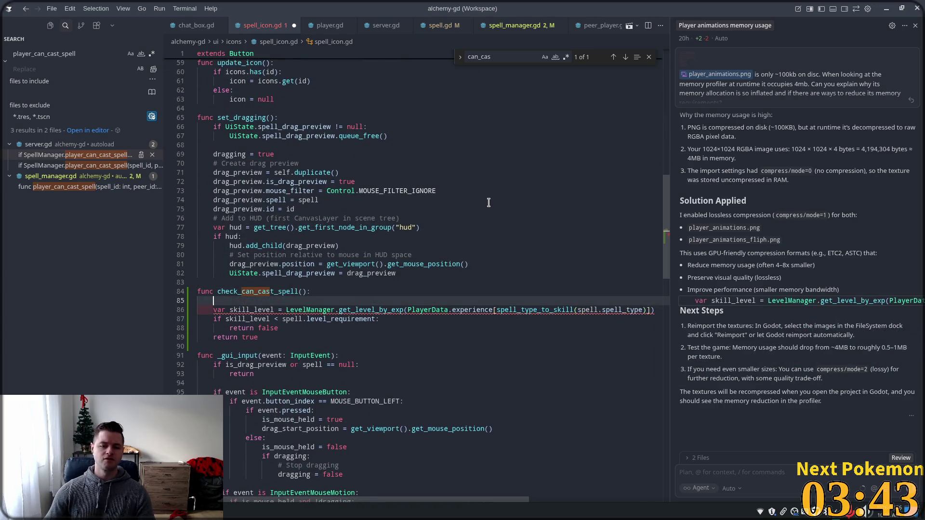
text(if spell == null:)
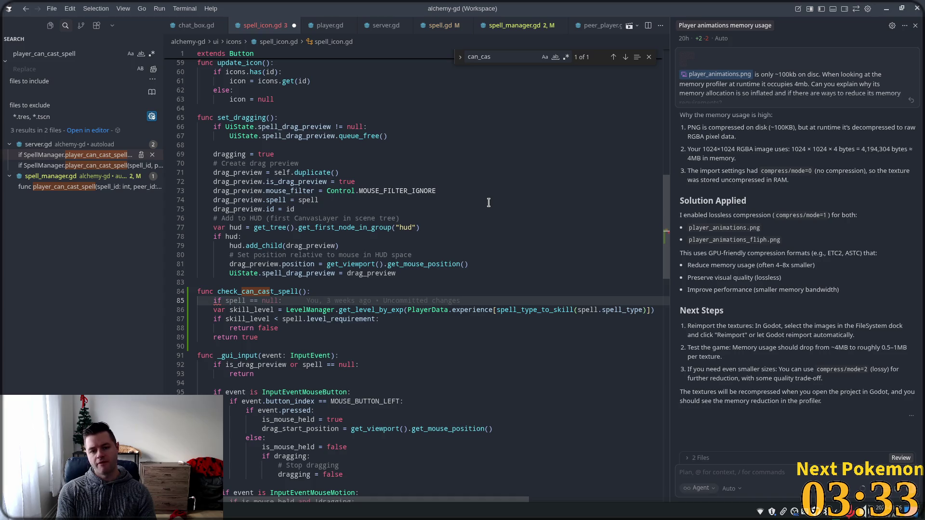
text(Player)
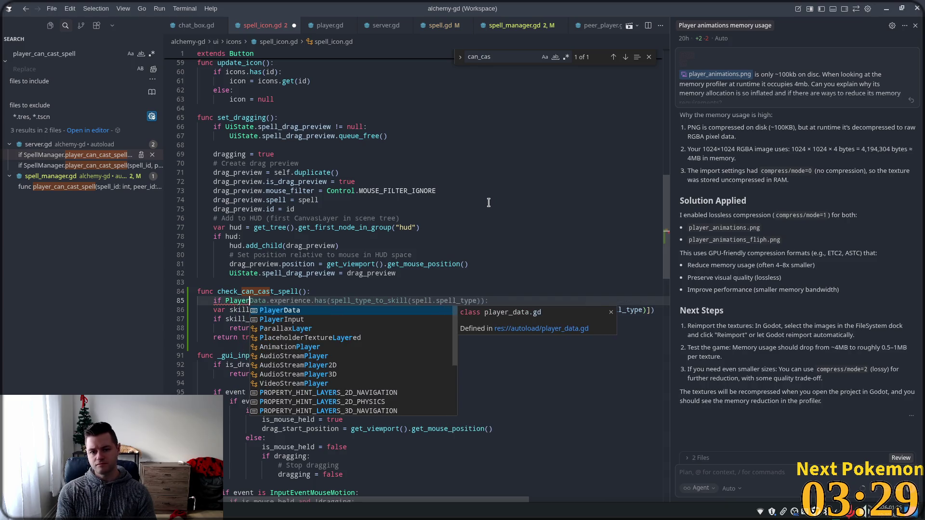
text(Data.e)
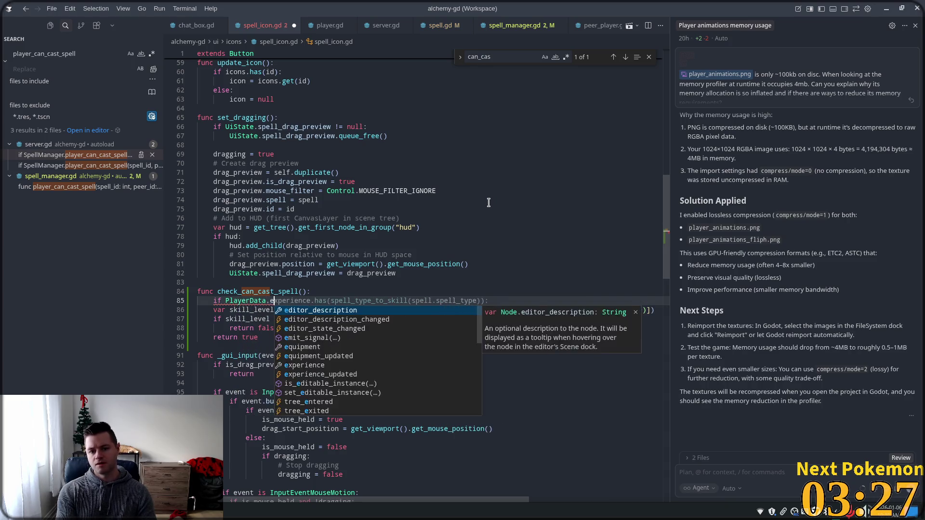
text(xperi)
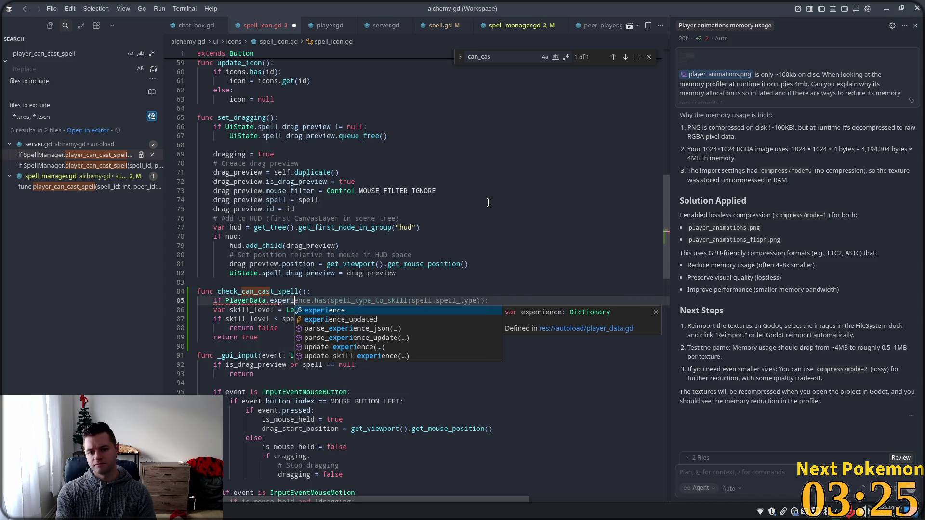
text(ence)
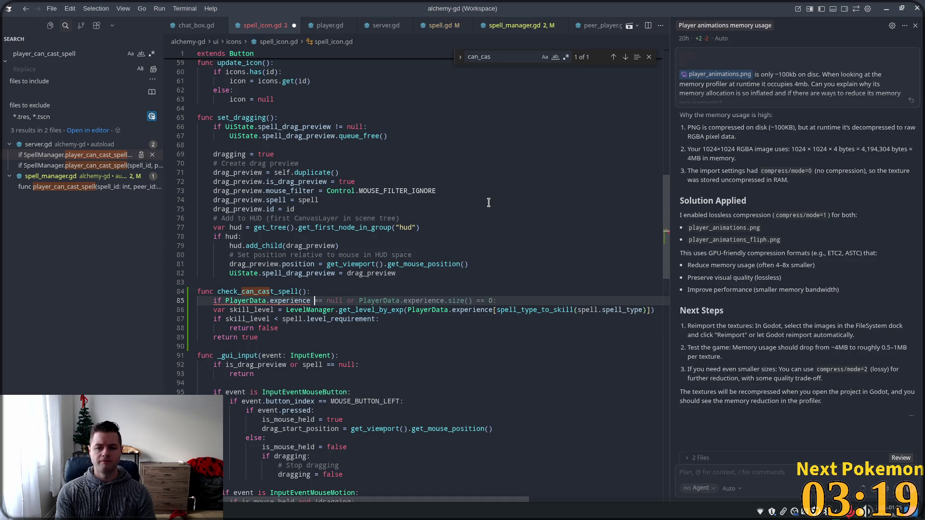
Accept the suggested PlayerData.experience check and its return false line.
key(Tab)
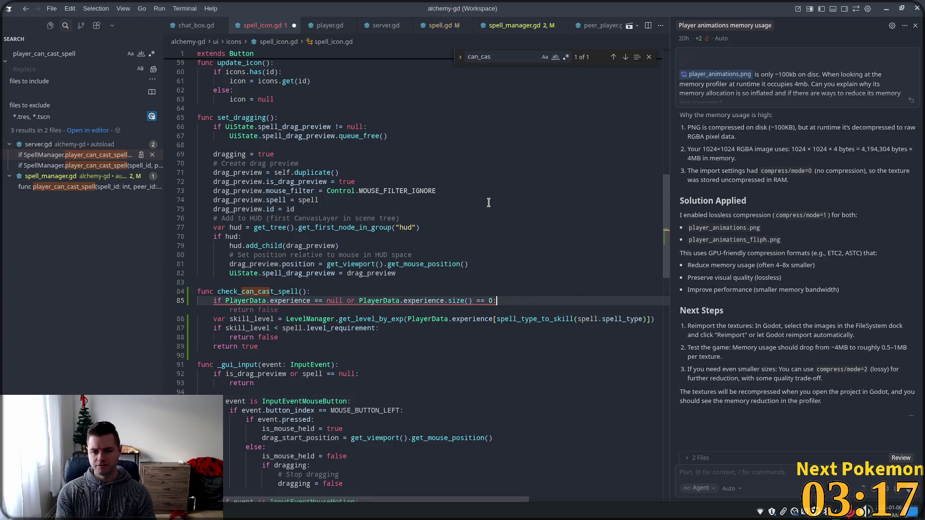
key(Tab)
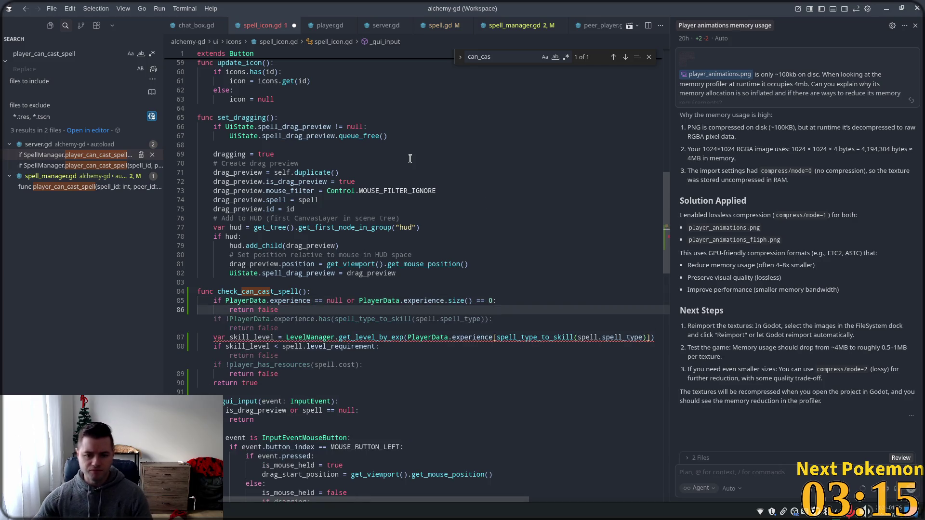
click(482, 164)
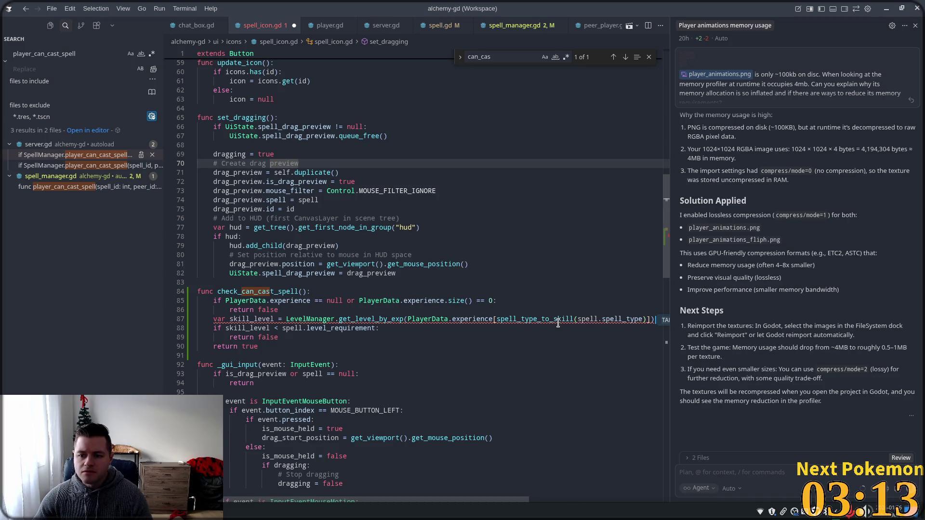
Inspect the spell_type_to_skill error and compare against spell_manager.gd's cast check.
mouse_move(458, 322)
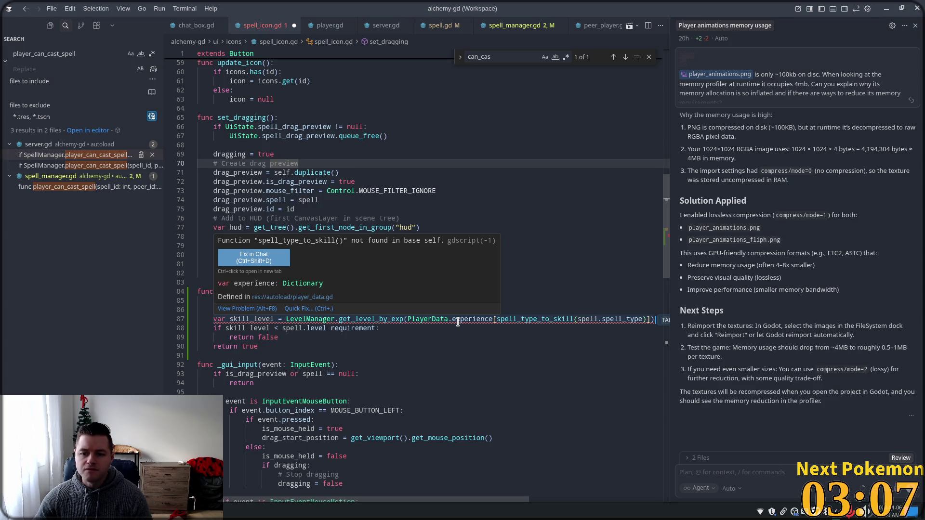
double_click(528, 322)
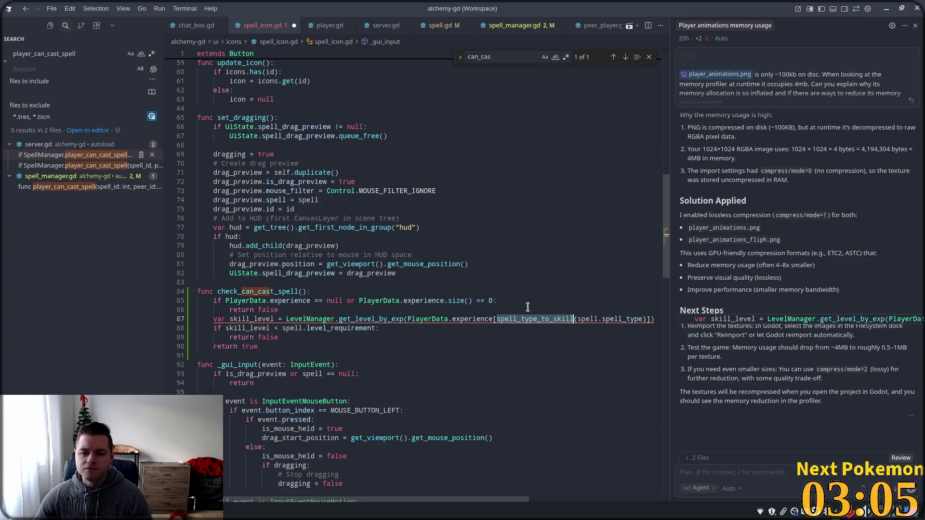
mouse_move(510, 321)
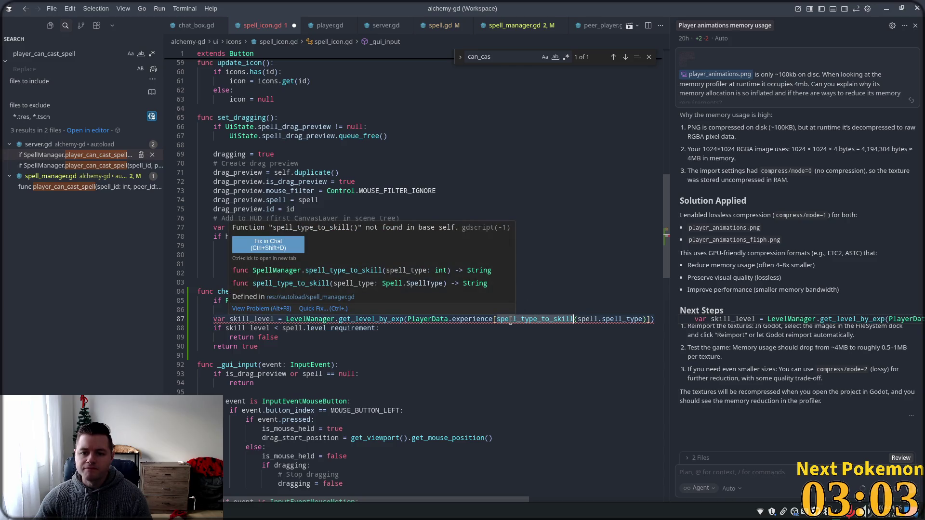
click(514, 30)
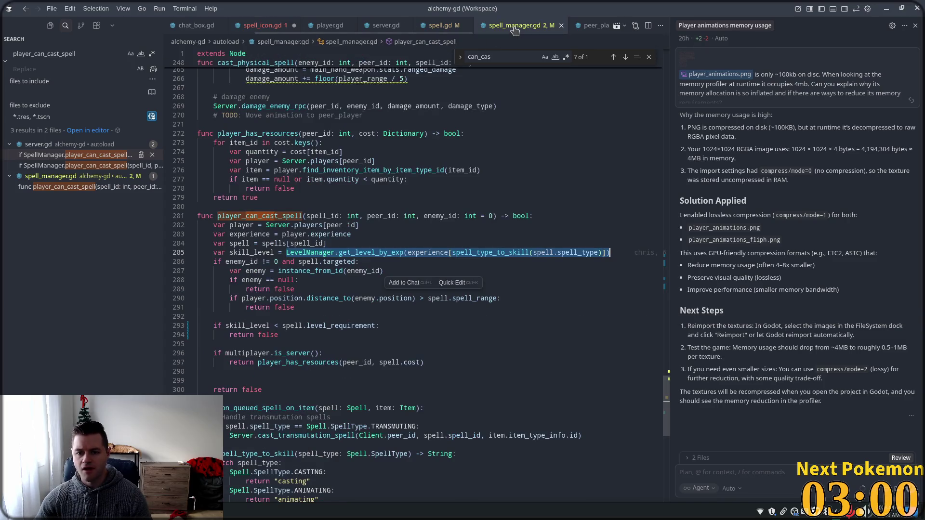
Prefix spell_type_to_skill on line 87 with SpellManager. after checking its definition and spell.gd.
ctrl+click(499, 252)
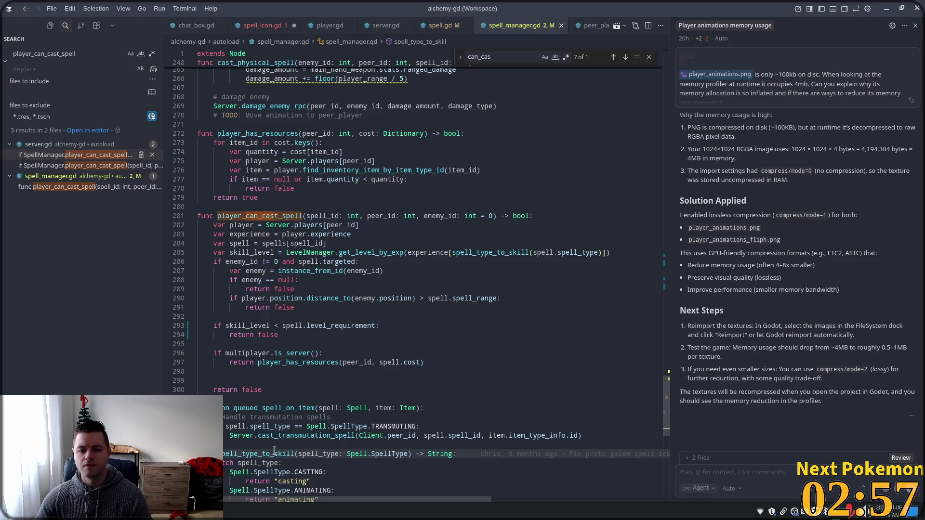
click(440, 25)
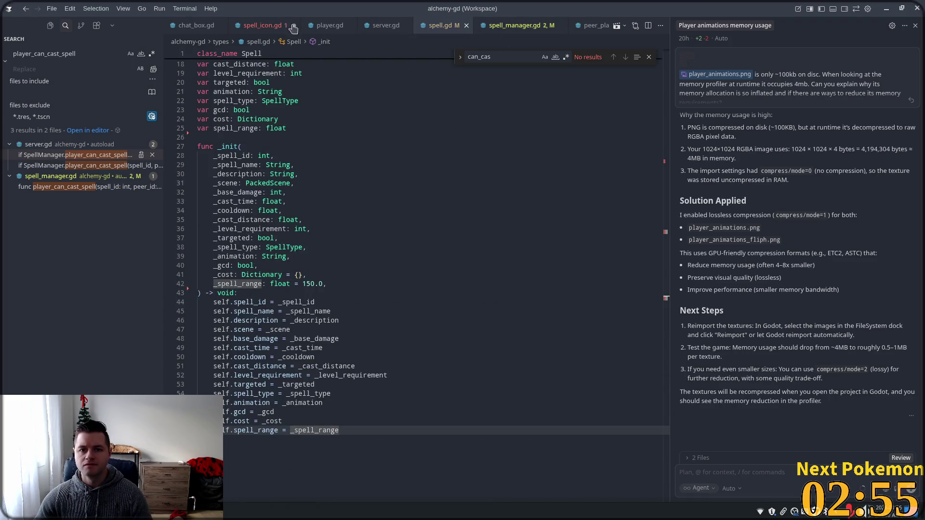
click(261, 25)
click(494, 319)
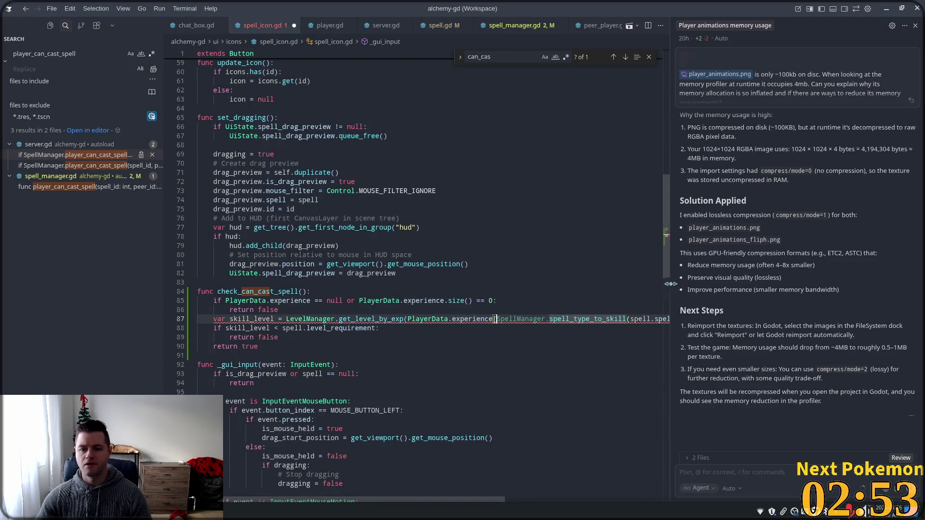
key(Tab)
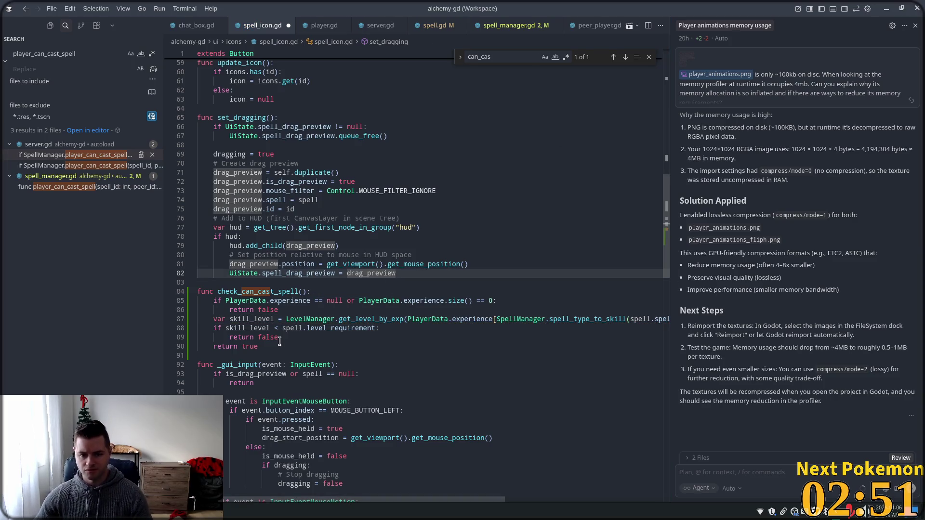
click(291, 328)
Insert a blank line after return false on line 89, before return true.
key(Down)
key(Down)
key(Down)
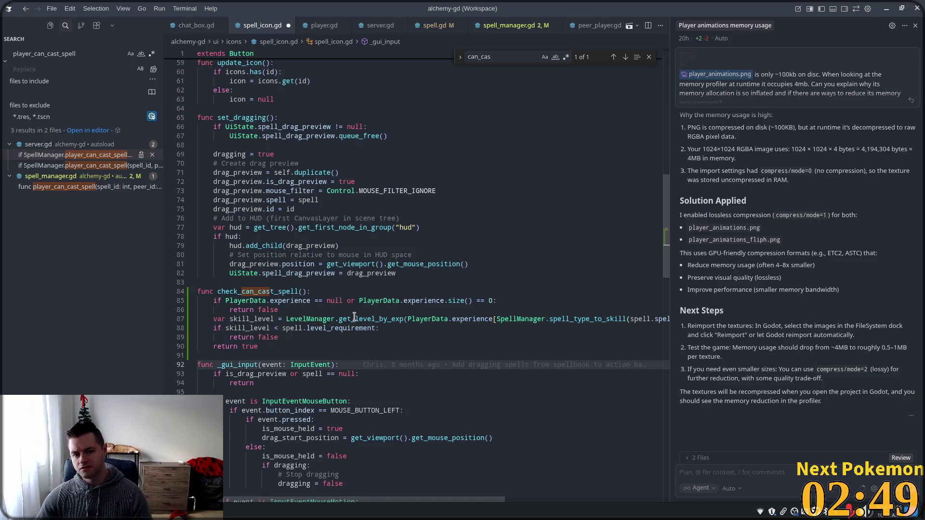
click(355, 337)
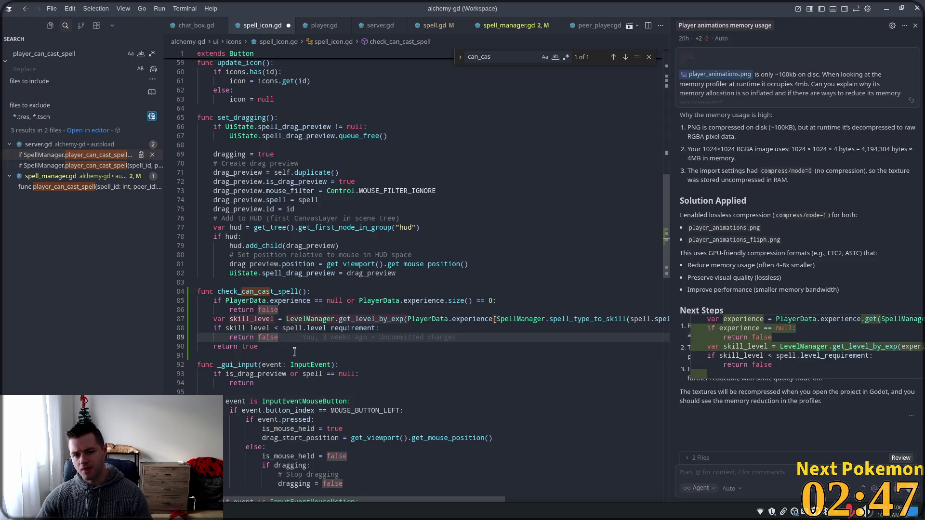
key(Return)
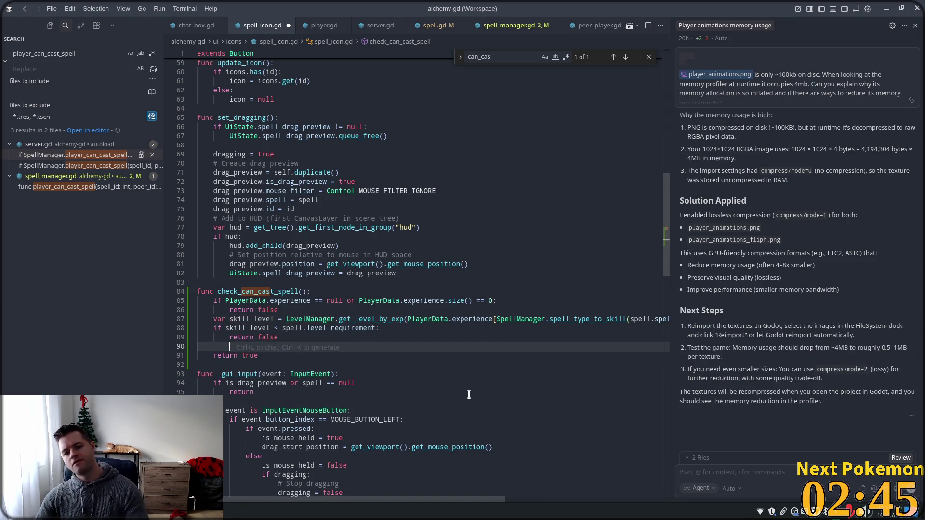
click(282, 291)
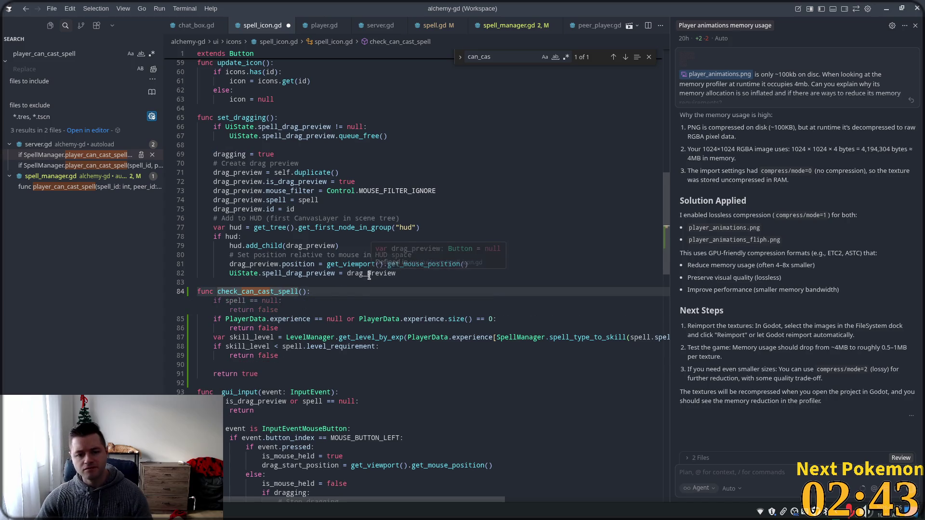
key(Down)
key(Down)
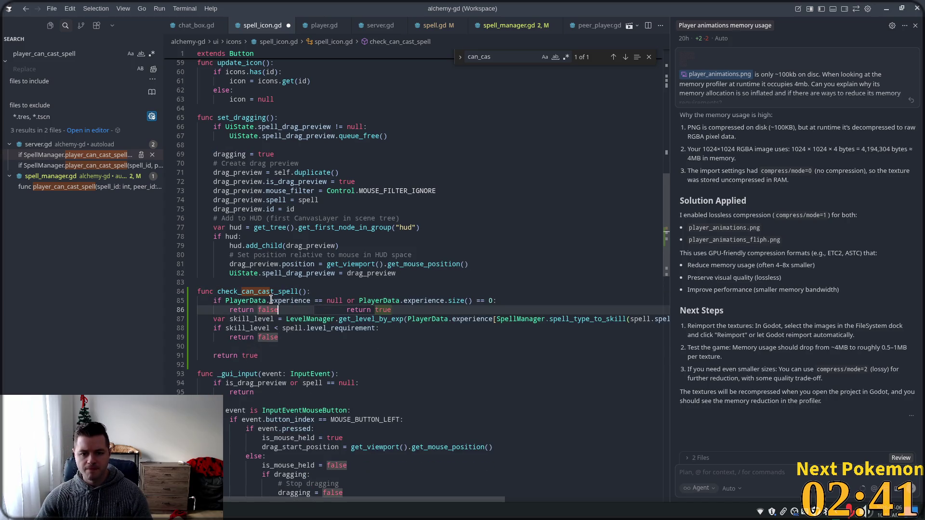
click(288, 285)
click(267, 292)
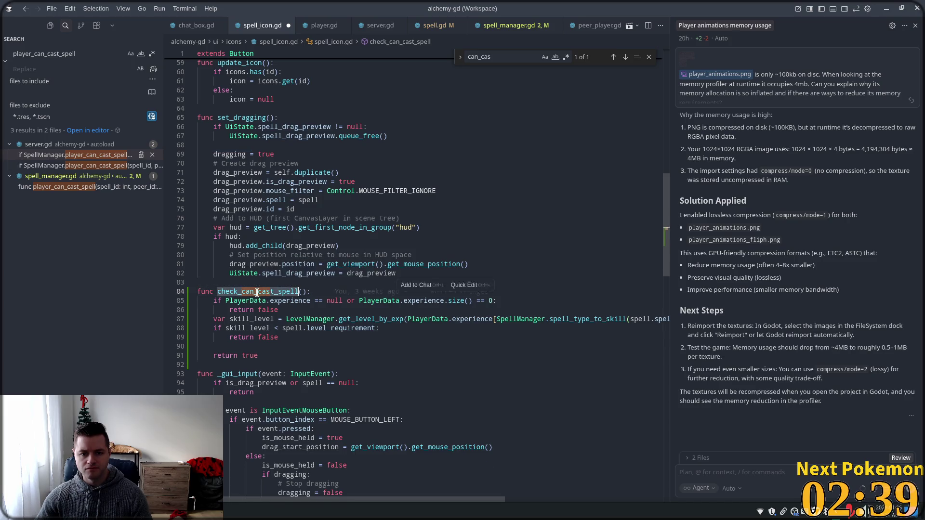
Type spell_enabled_for_player over the old function name on line 84 and accept the completion.
text(spell_can_be_cast)
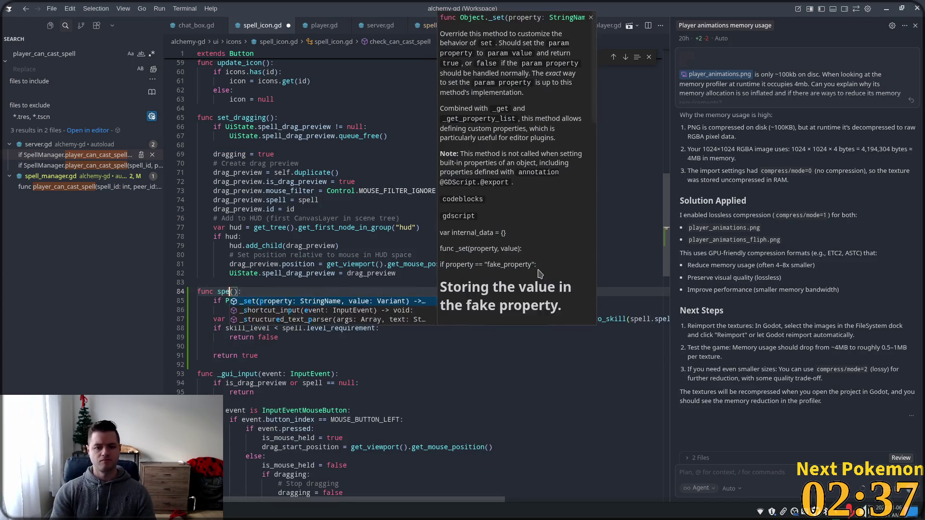
key(BackSpace)
key(BackSpace)
key(BackSpace)
text(enabled)
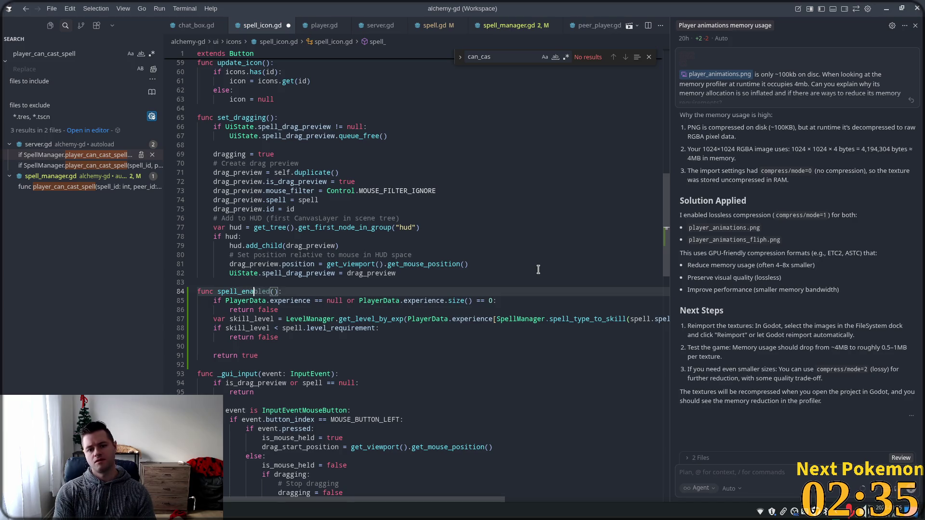
text(_)
text(for_)
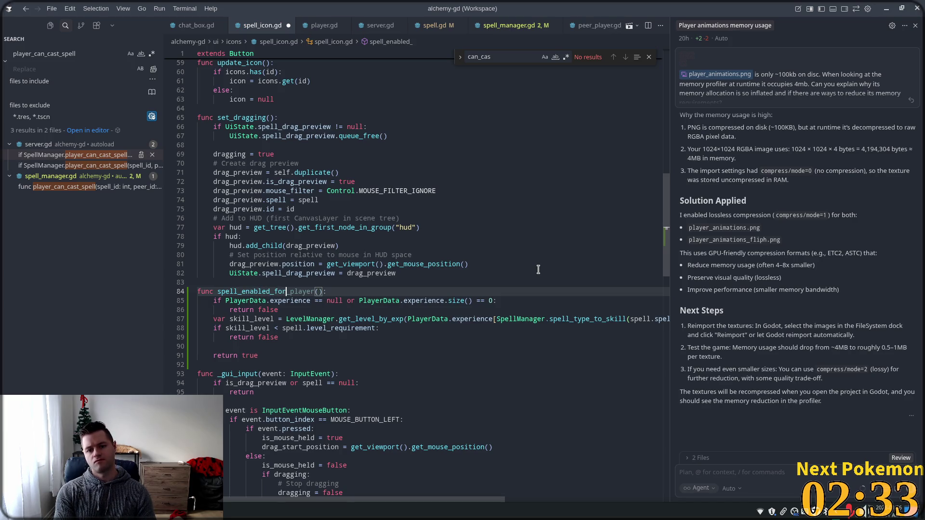
text(player)
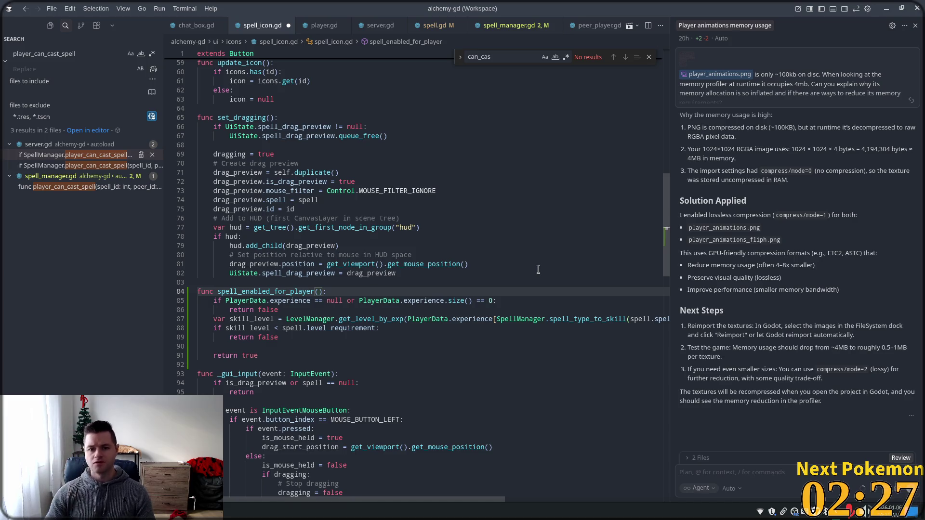
key(Left)
key(Left)
key(Left)
key(Left)
key(Left)
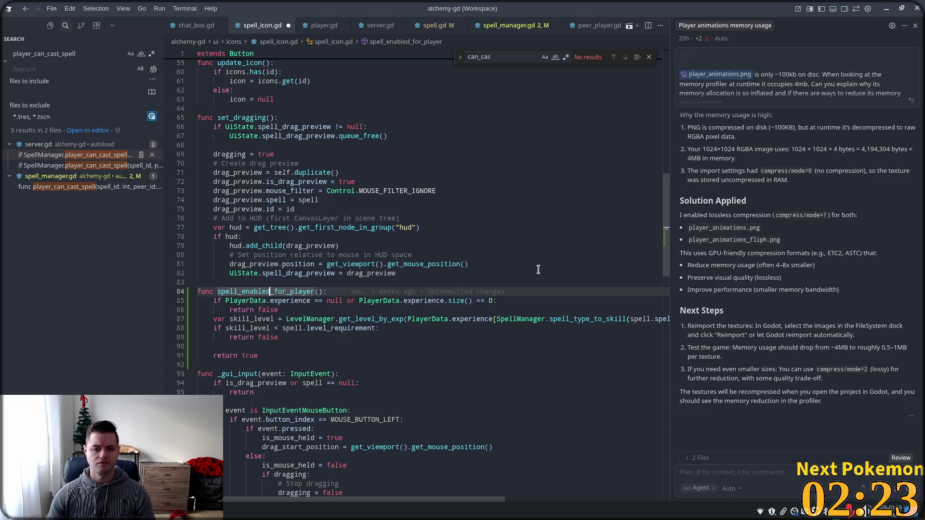
scroll(653, 83, up, 15)
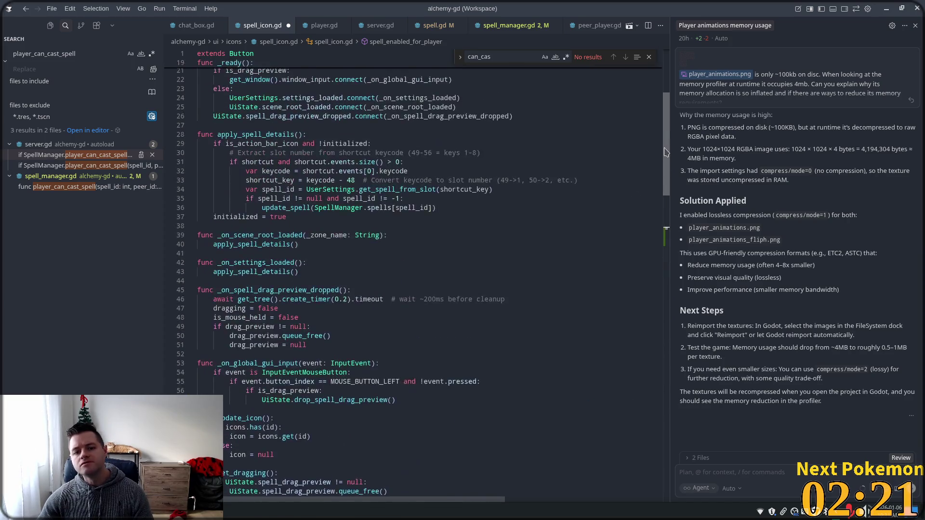
Add 'disabled = !spell_enabled_for_player()' to _ready and remove the extra update_disabled_state line.
click(528, 303)
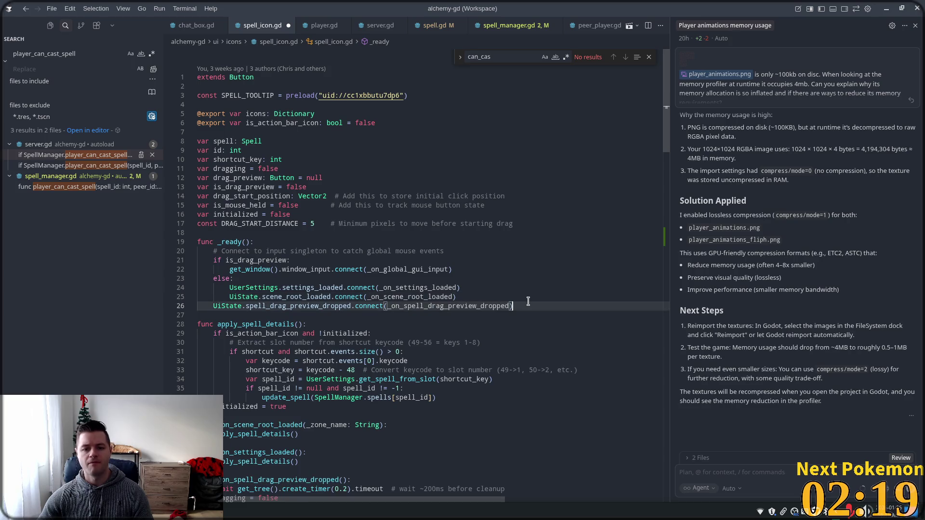
key(Return)
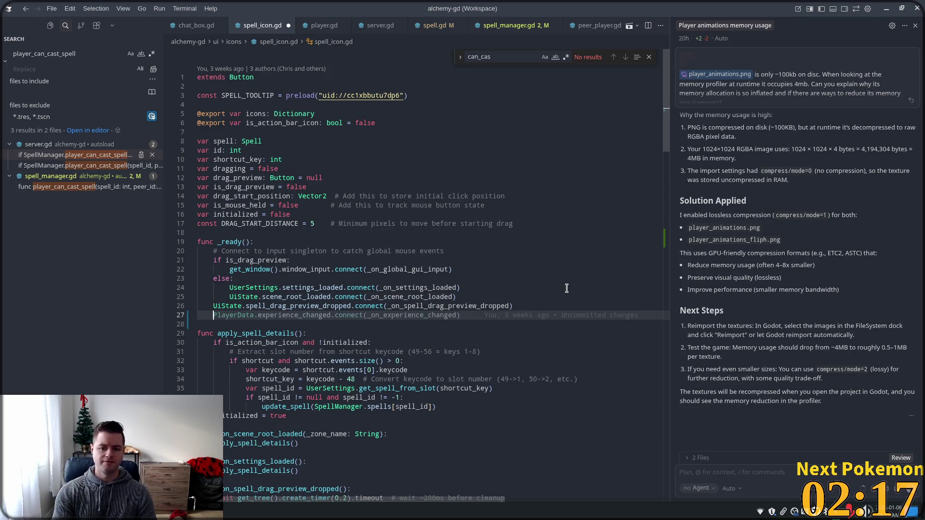
text(dis)
key(Tab)
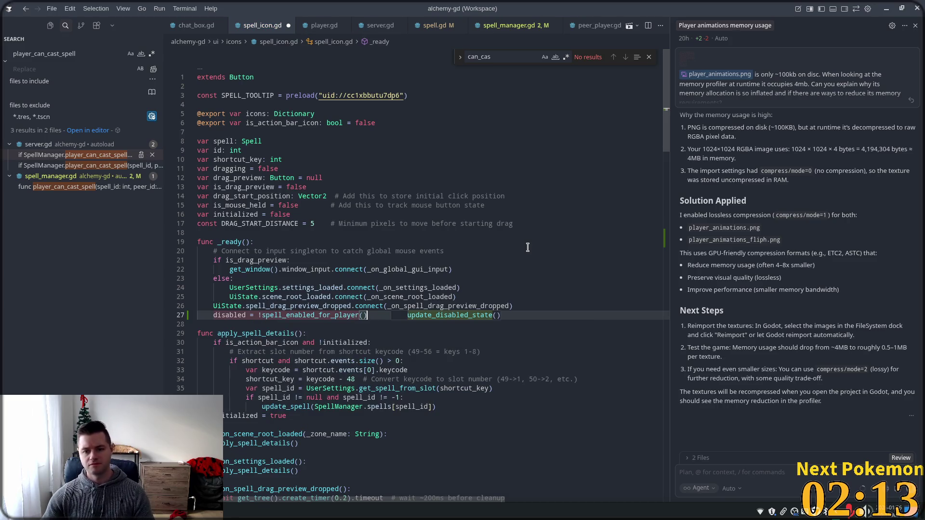
click(461, 260)
click(392, 315)
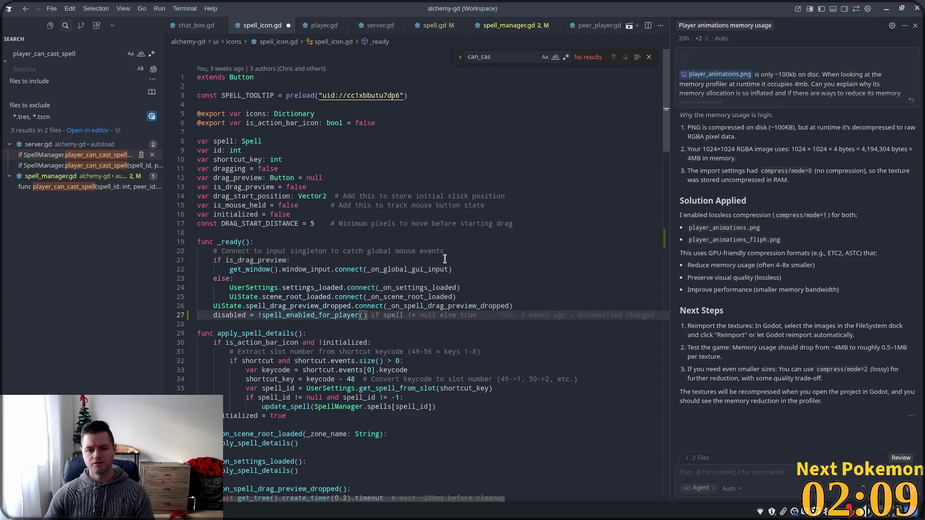
key(Return)
text(up)
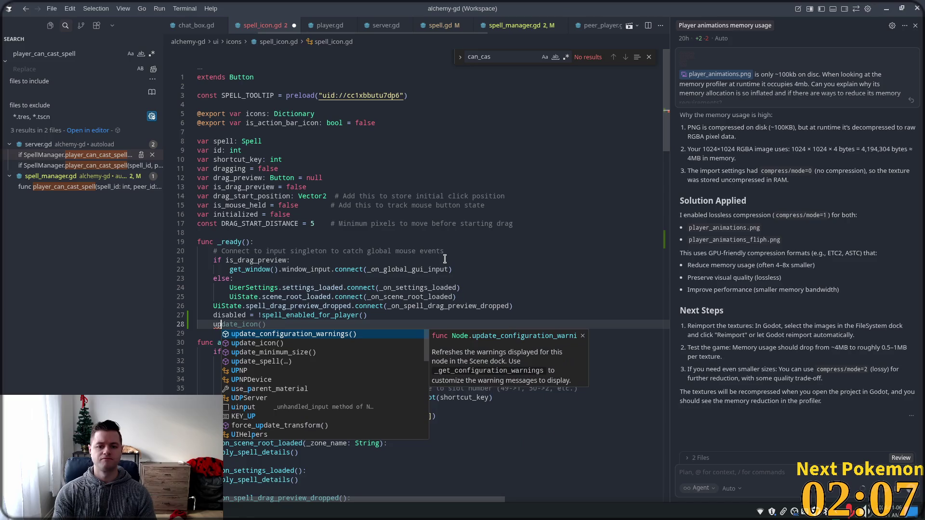
text(datre_dis)
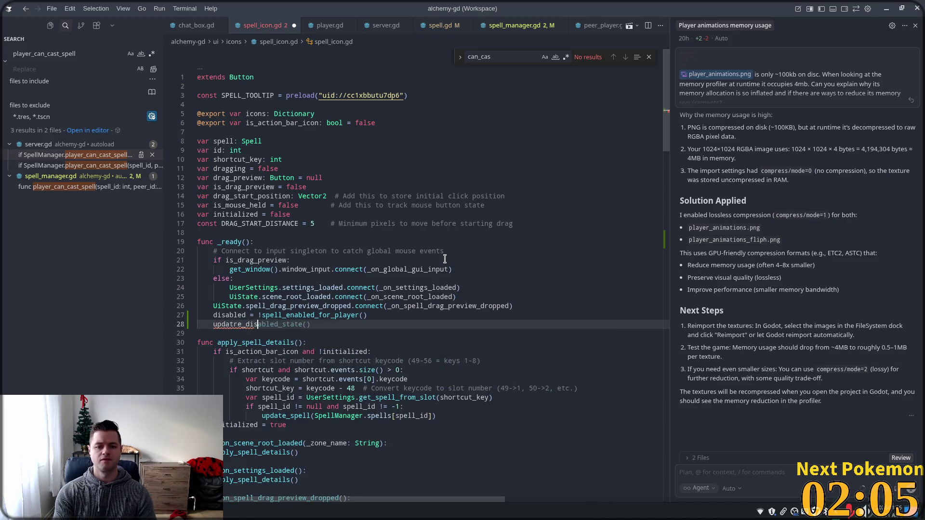
key(Tab)
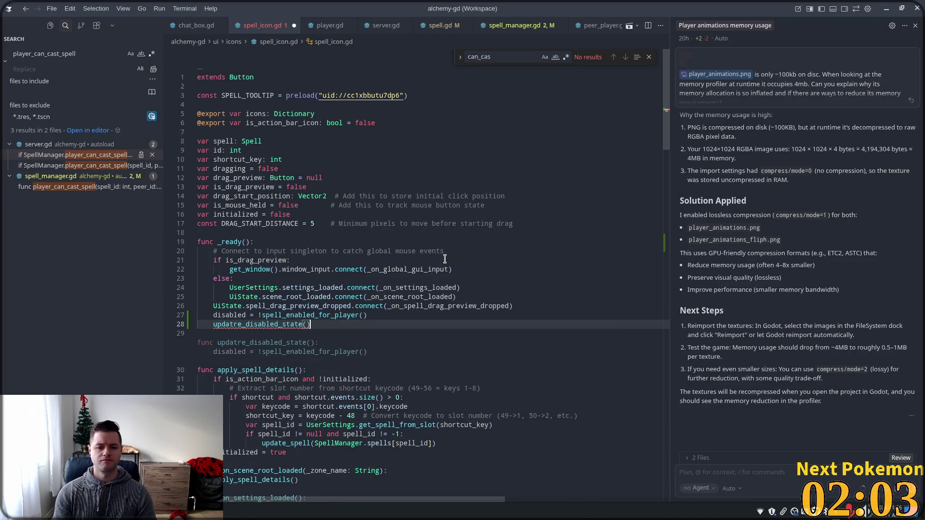
key(shift+Home)
key(BackSpace)
key(BackSpace)
key(BackSpace)
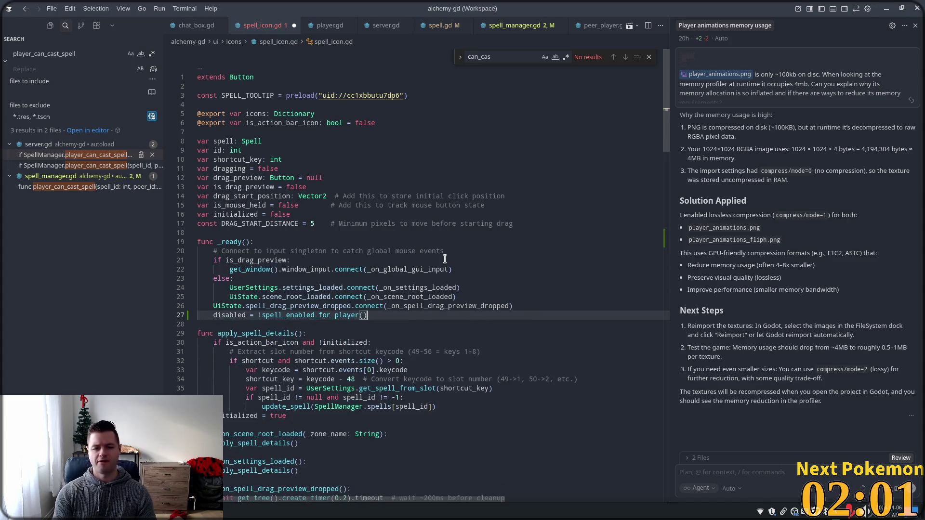
Save spell_icon.gd with a blank line after the connect call, then return to Godot.
key(ctrl+s)
click(355, 203)
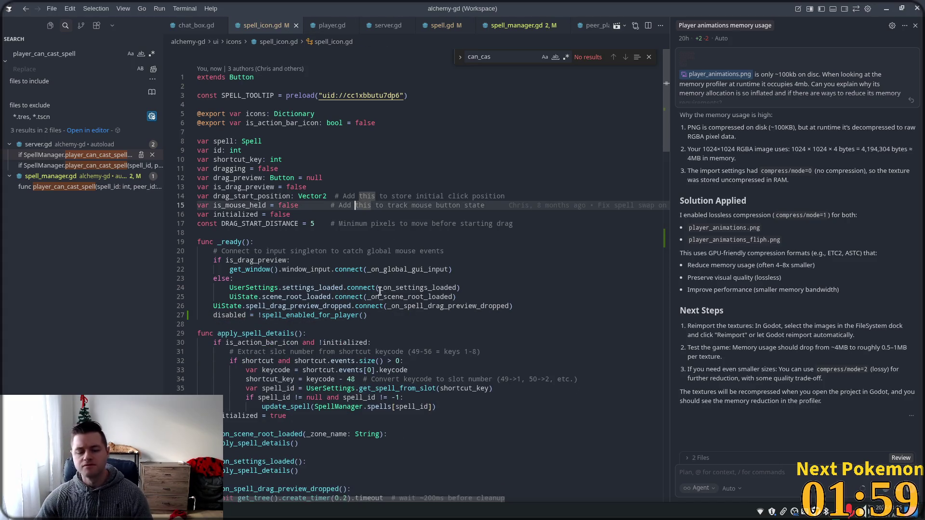
click(532, 306)
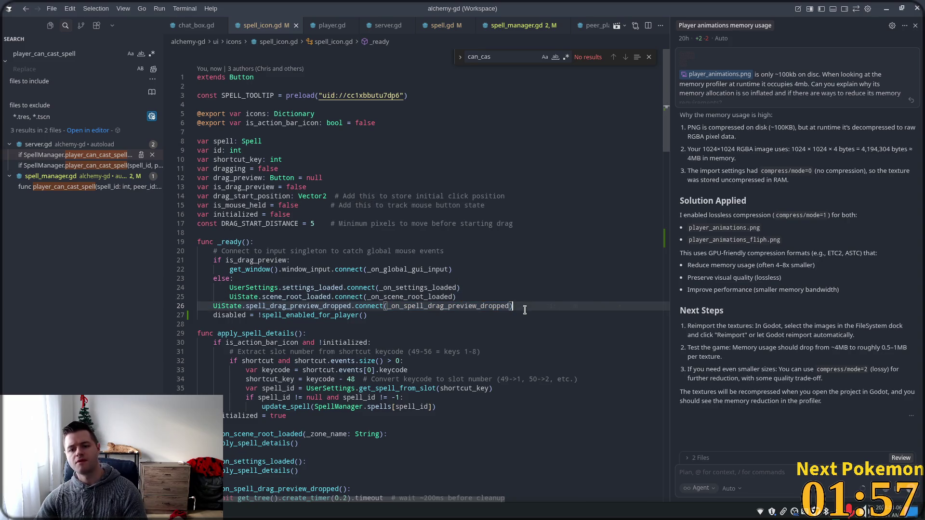
key(Return)
key(ctrl+s)
click(385, 232)
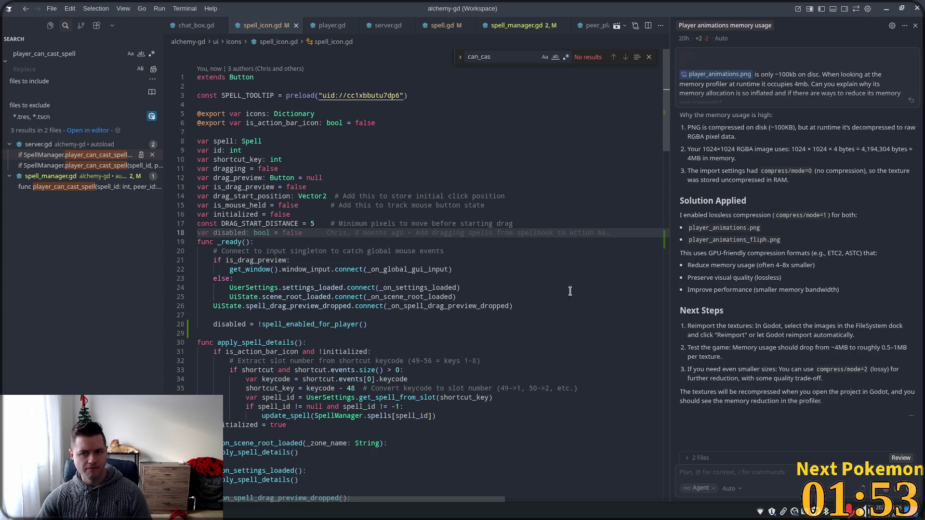
key(alt+Tab)
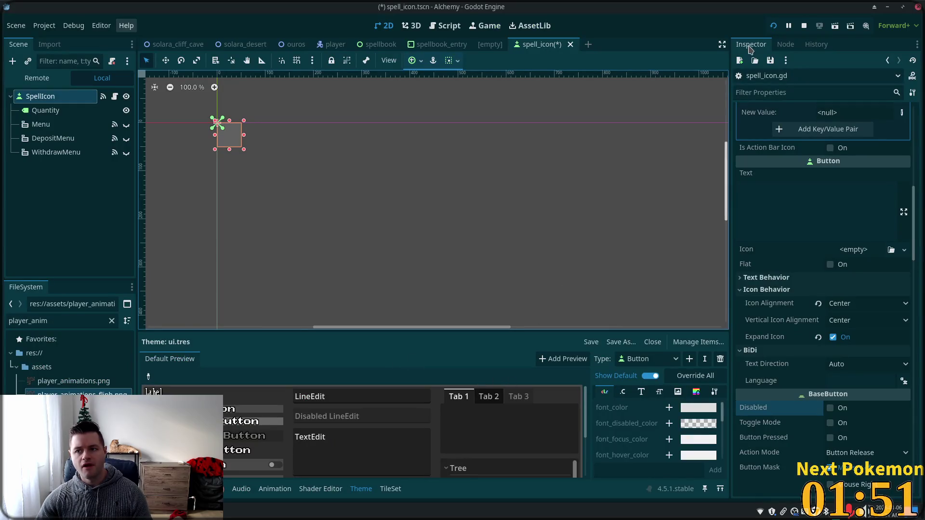
Save and run the game, then inspect lines 87–88 after the Nil 'spell_type' error at line 89.
click(773, 26)
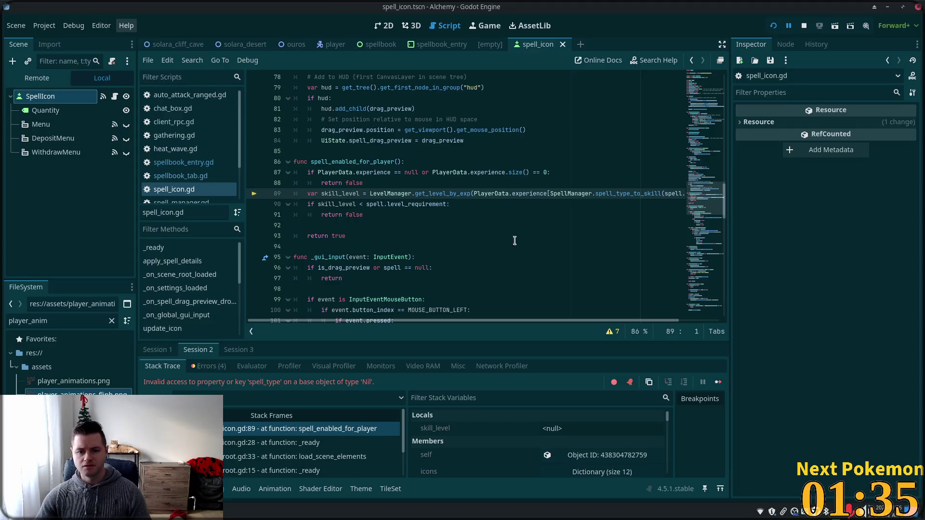
click(366, 172)
click(399, 183)
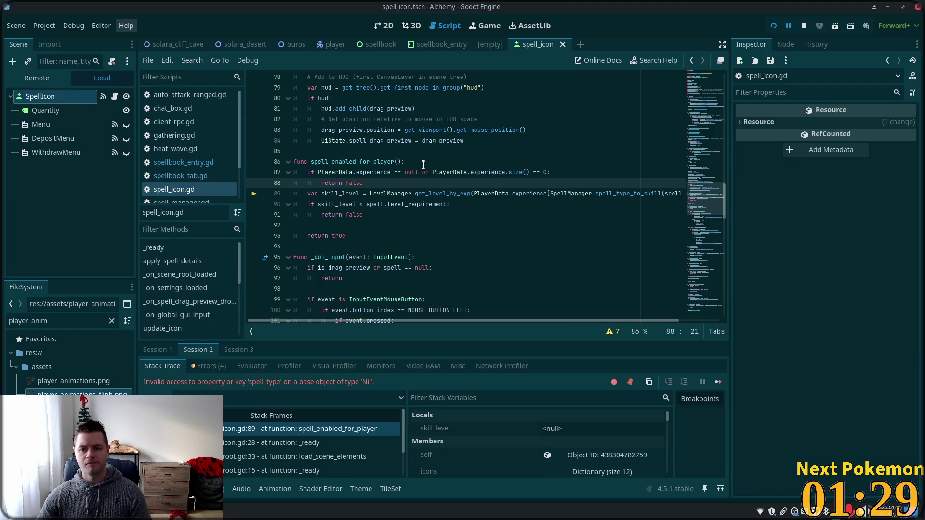
mouse_move(713, 203)
mouse_down()
mouse_move(720, 91)
mouse_move(734, 132)
mouse_move(735, 204)
mouse_up()
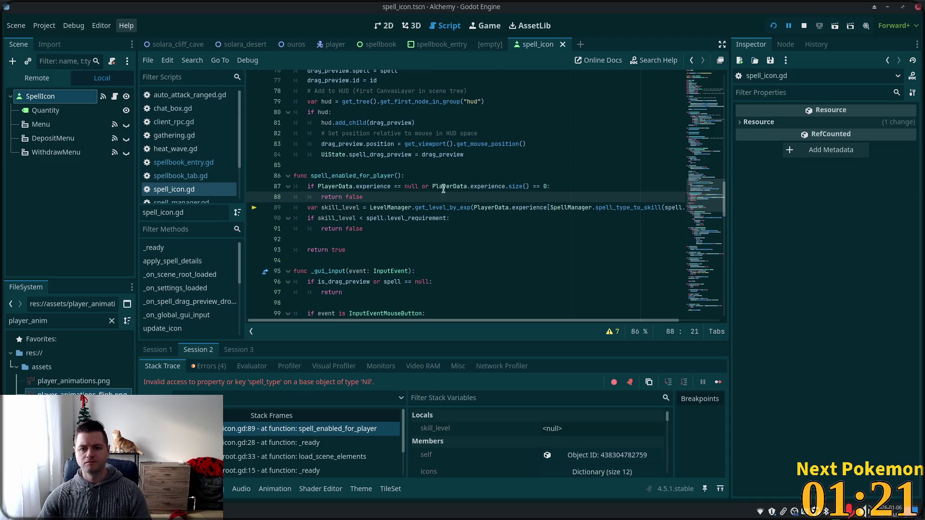
click(549, 187)
Add an '!spell' condition to line 87's guard and relaunch the game in debug mode.
text(!)
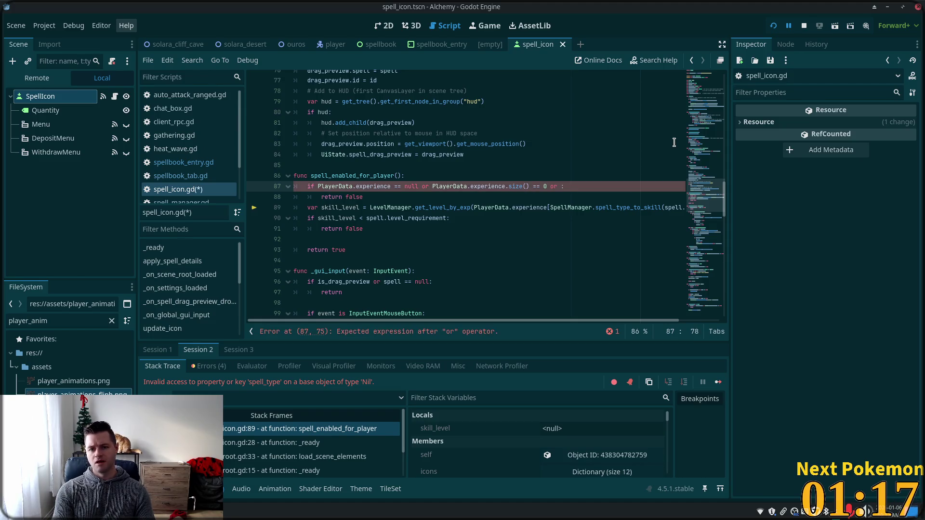
text(spell)
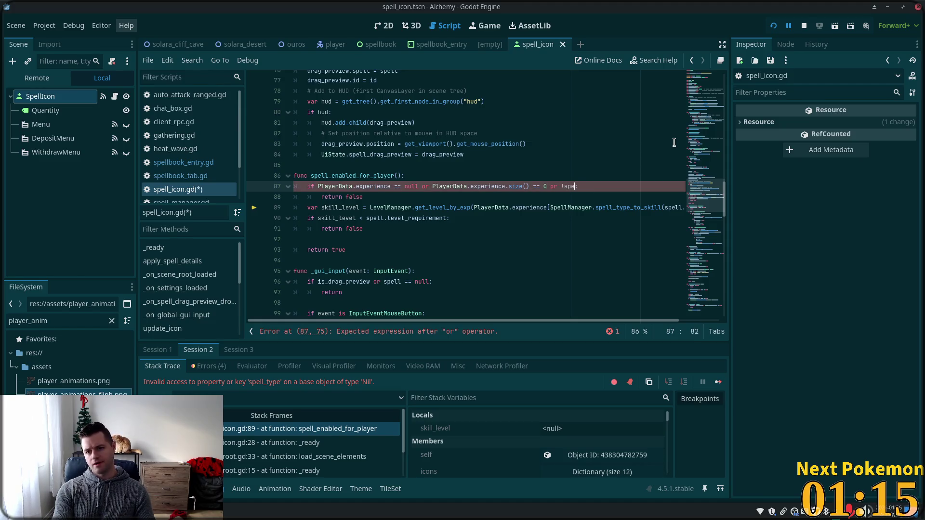
click(773, 25)
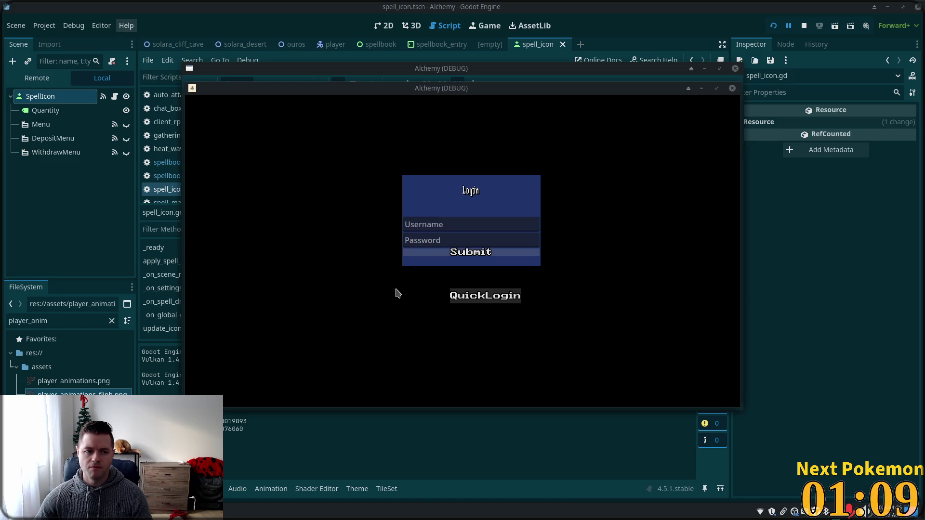
QuickLogin into Ouros and walk along the road, selecting the third and fifth hotbar slots.
click(484, 296)
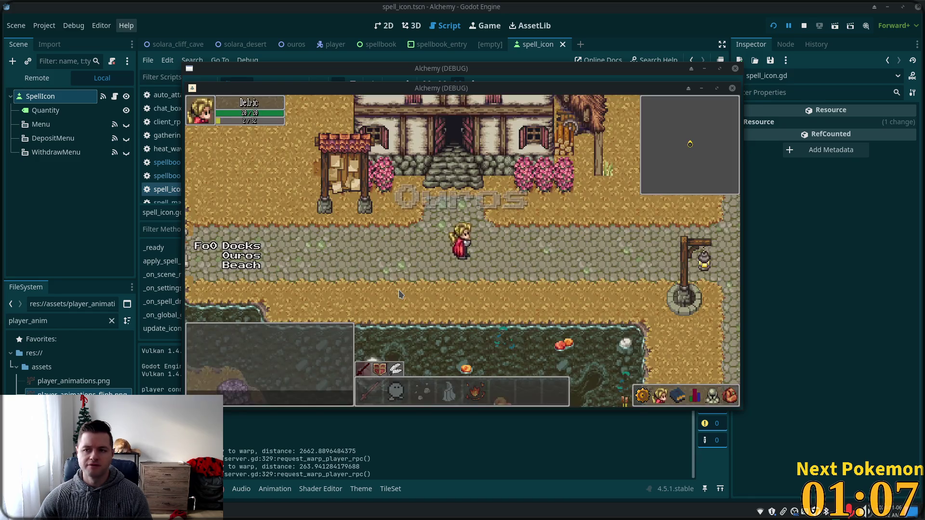
key(Right)
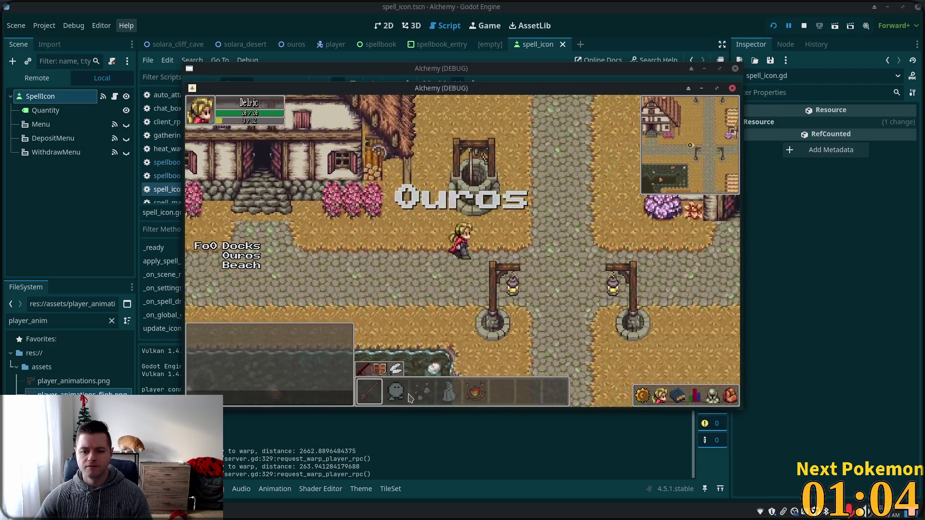
key(Down)
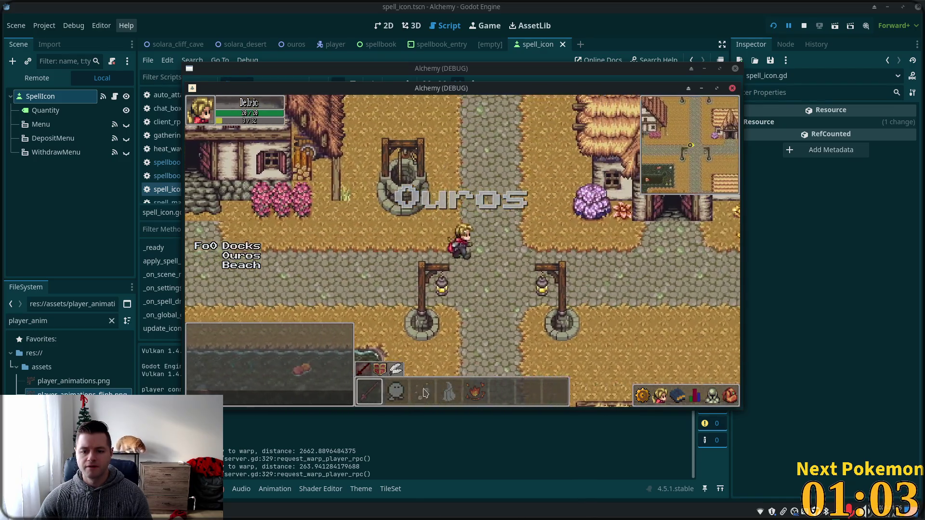
click(417, 394)
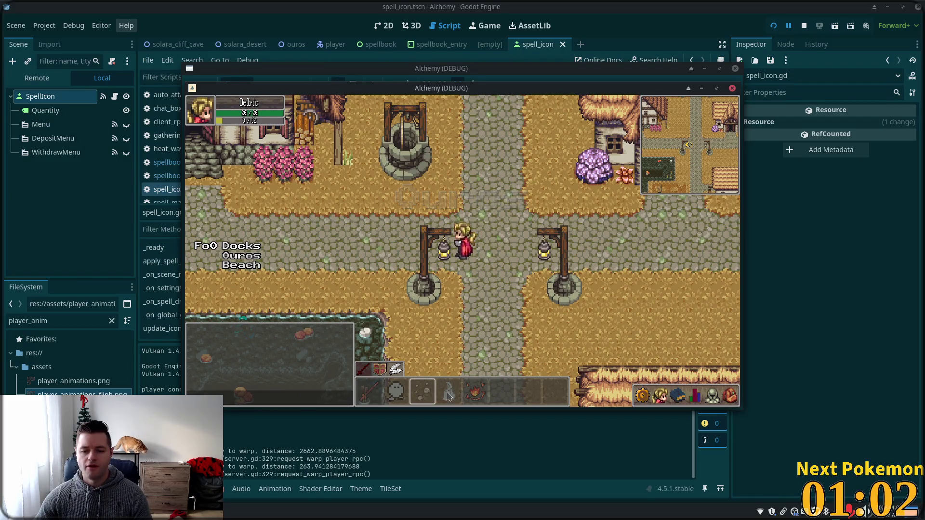
key(Right)
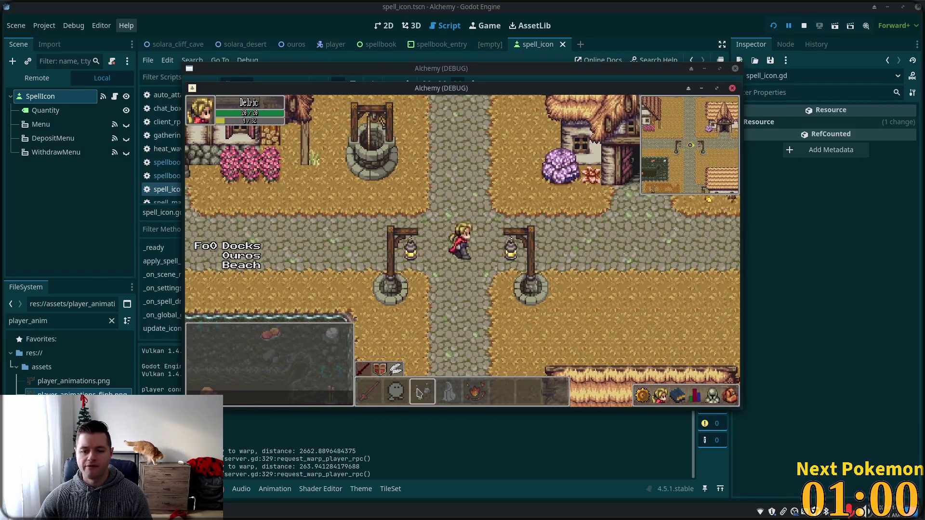
key(Right)
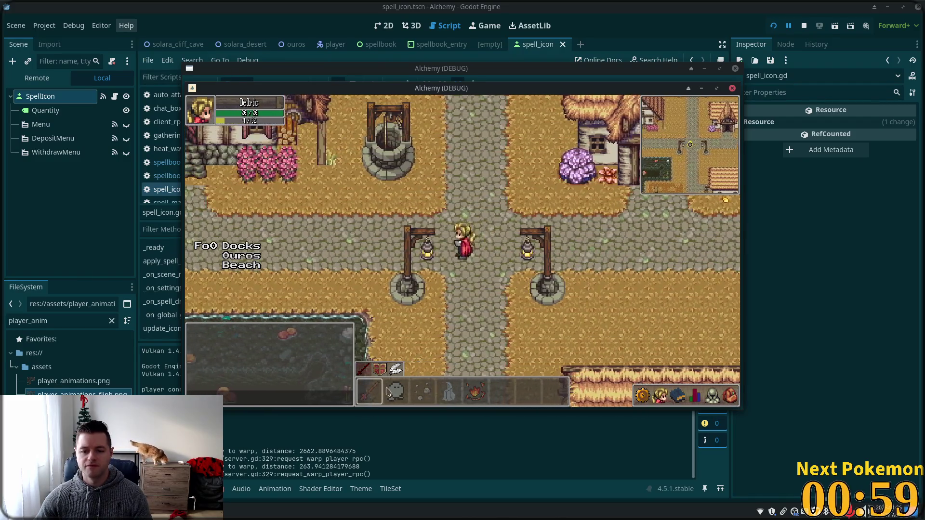
click(475, 393)
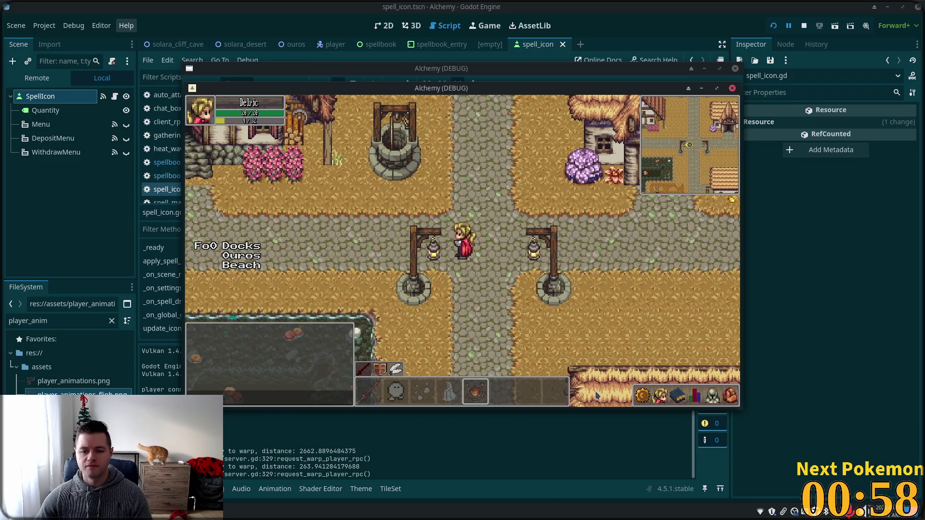
Check the Stone Wave and Stone Barrage requirements in the spellbook, then close it.
mouse_move(677, 397)
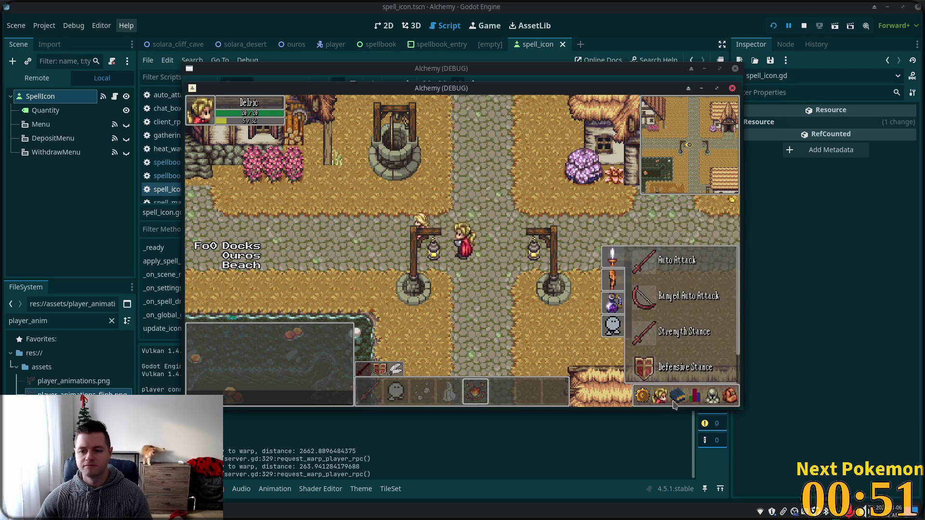
click(610, 279)
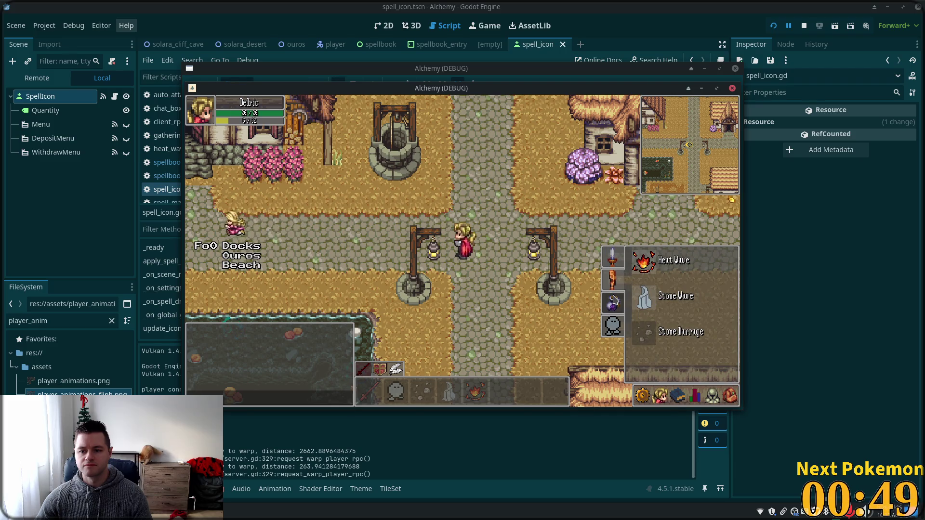
key(d)
click(639, 336)
key(a)
key(s)
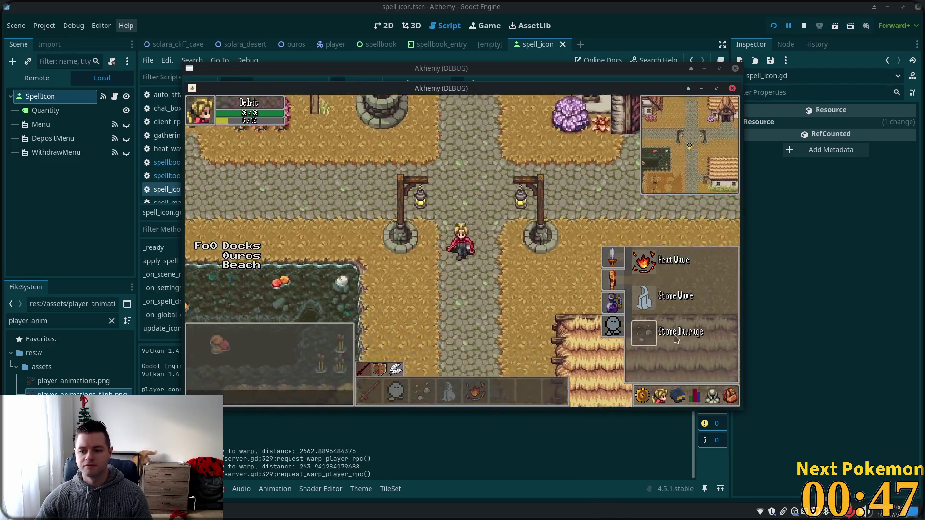
key(w)
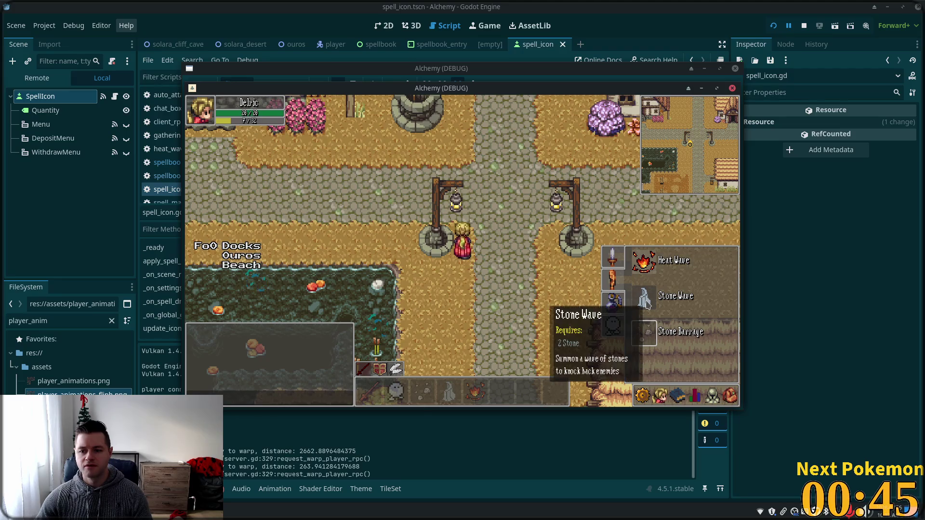
mouse_move(647, 336)
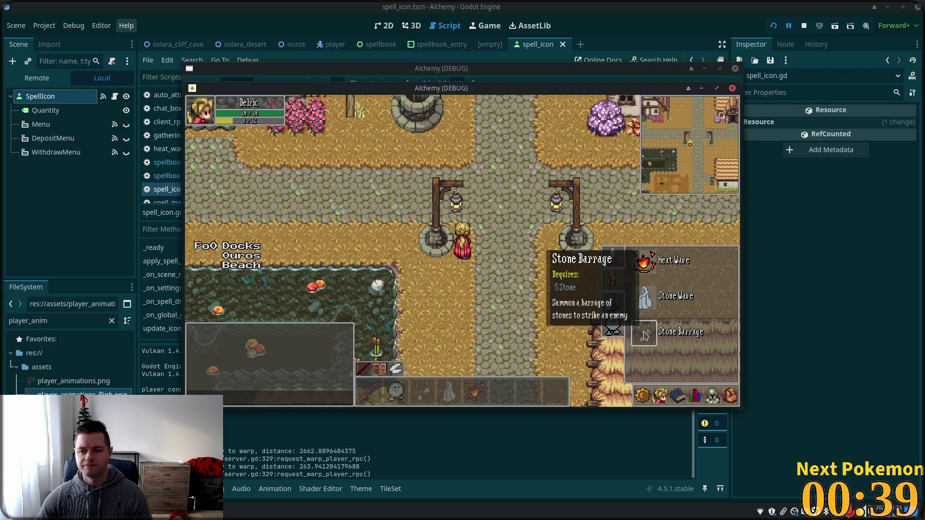
key(Escape)
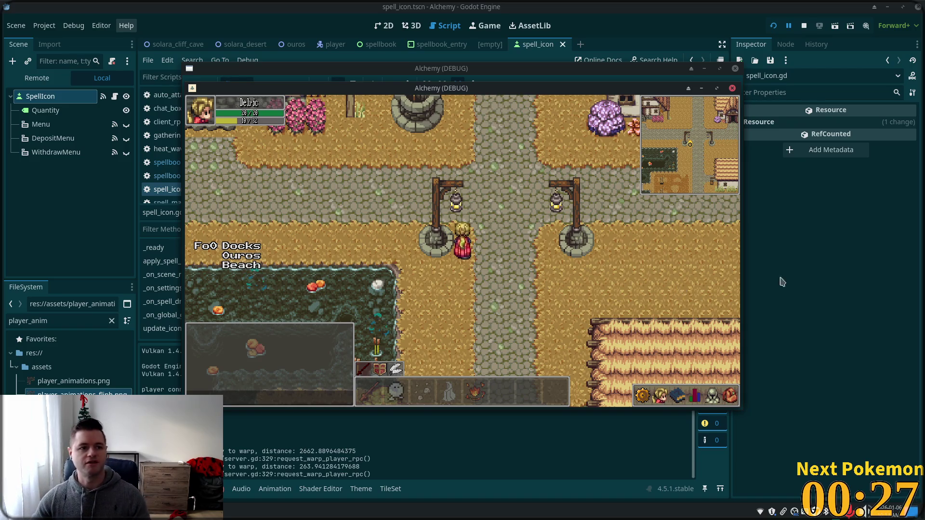
Walk west past the lamp posts and switch to the PokemonCommunityGame window.
click(502, 216)
key(Left)
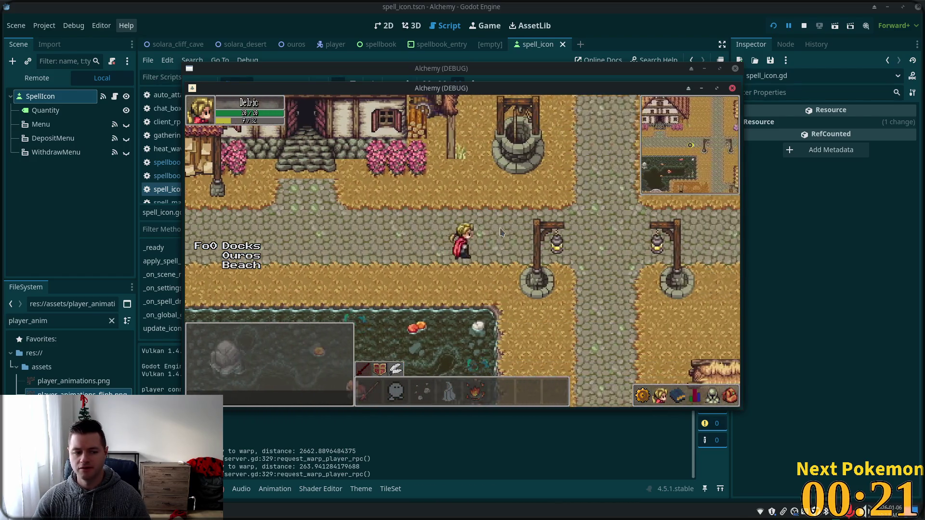
key(Left)
key(Left)
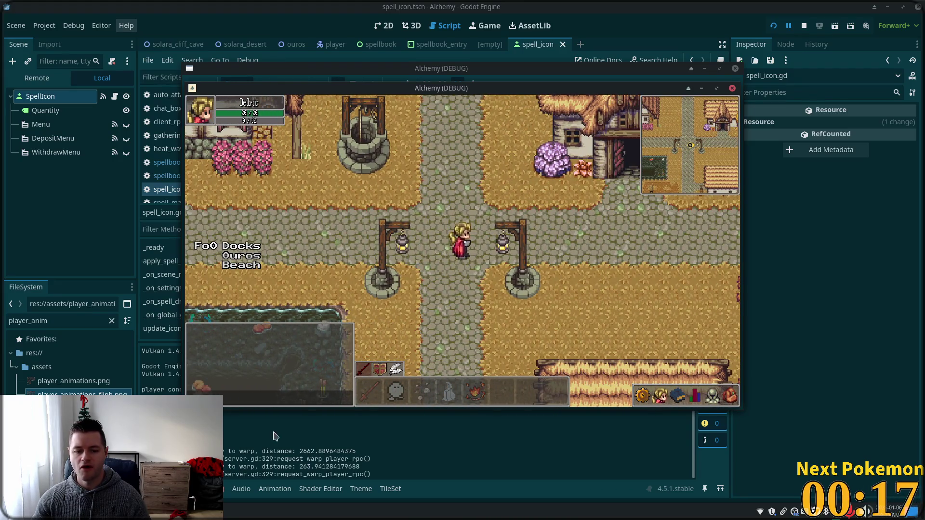
key(alt+Tab)
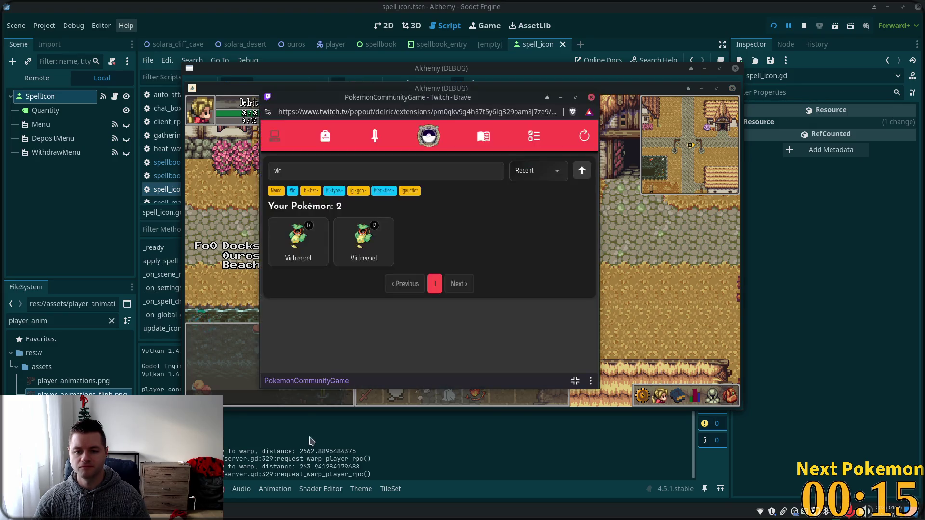
Open the item shop showing the $45229 balance and the ball catalogue.
click(325, 136)
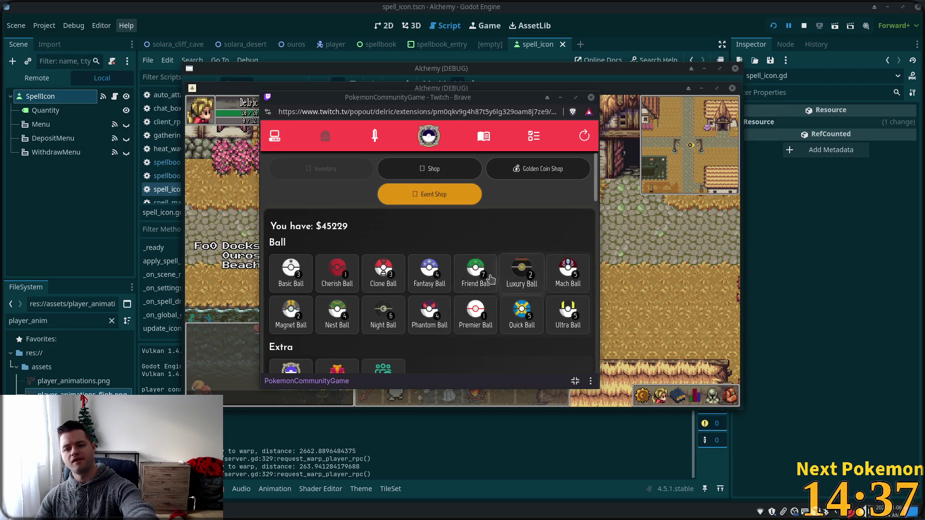
View the Fantasy, Night, Phantom and Mach Ball details, closing each without selling.
click(431, 275)
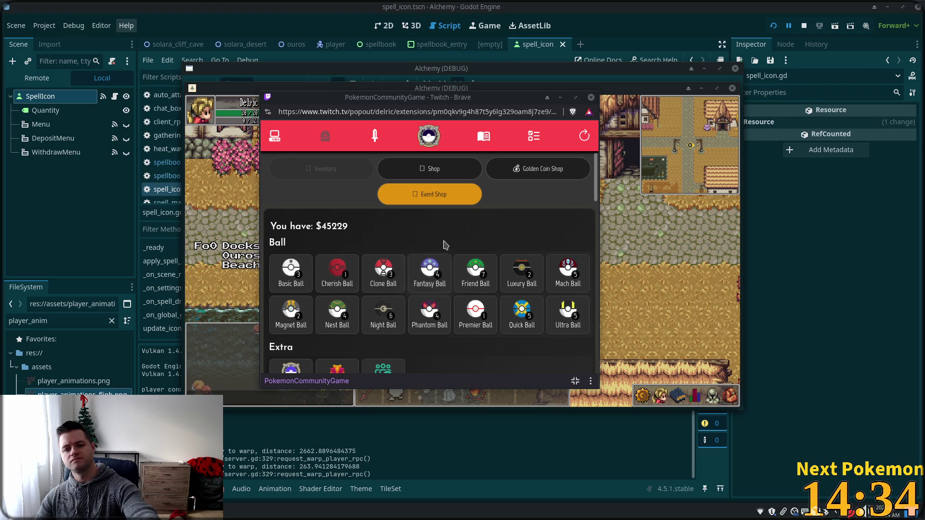
click(436, 275)
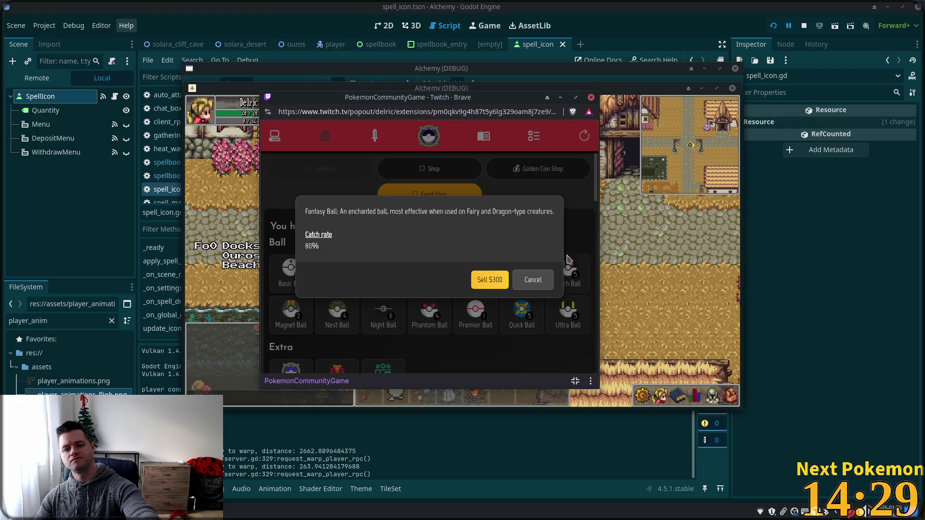
click(534, 280)
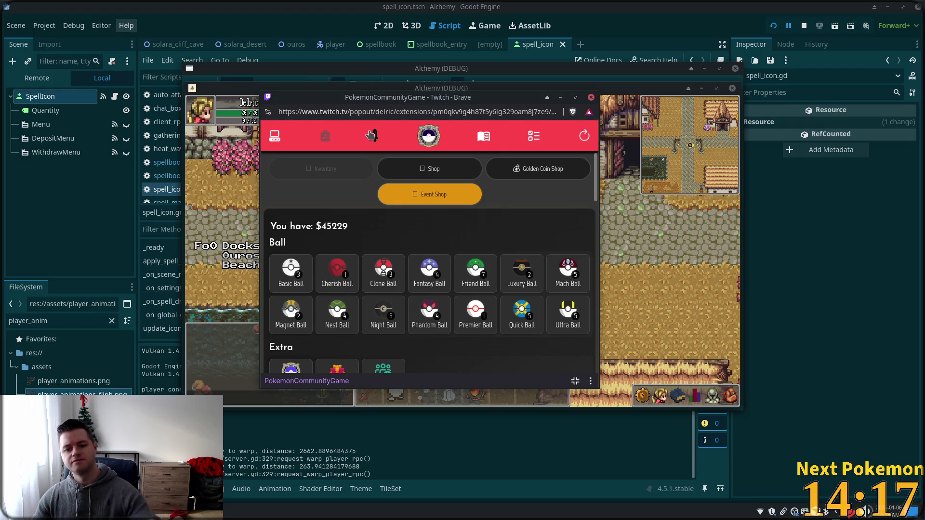
click(383, 313)
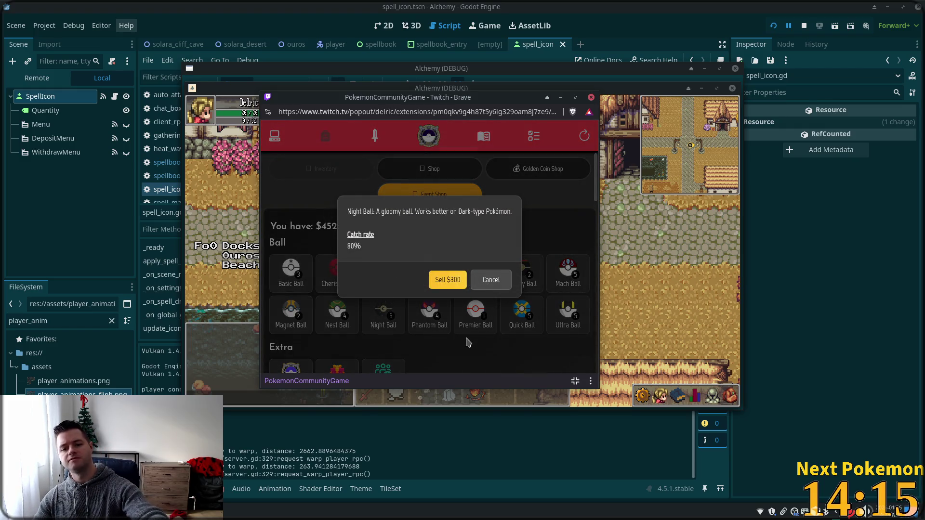
click(492, 280)
click(429, 312)
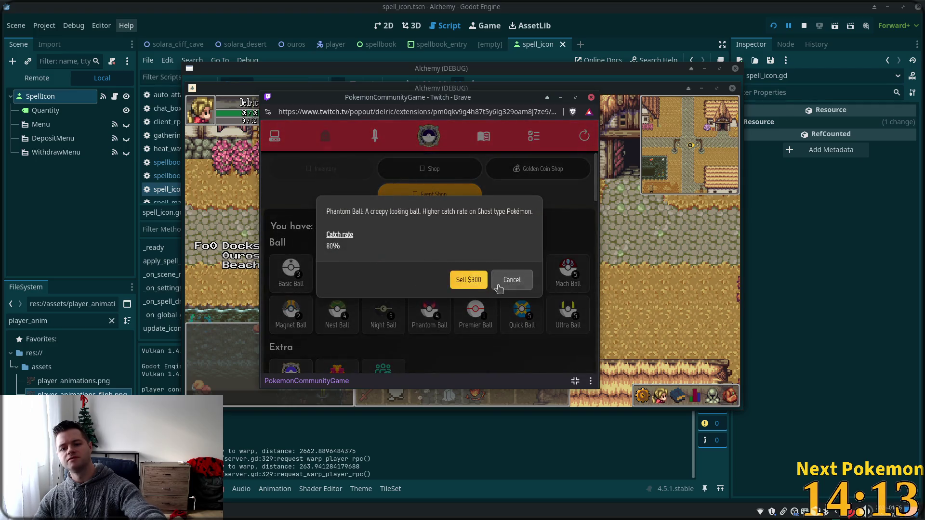
click(512, 283)
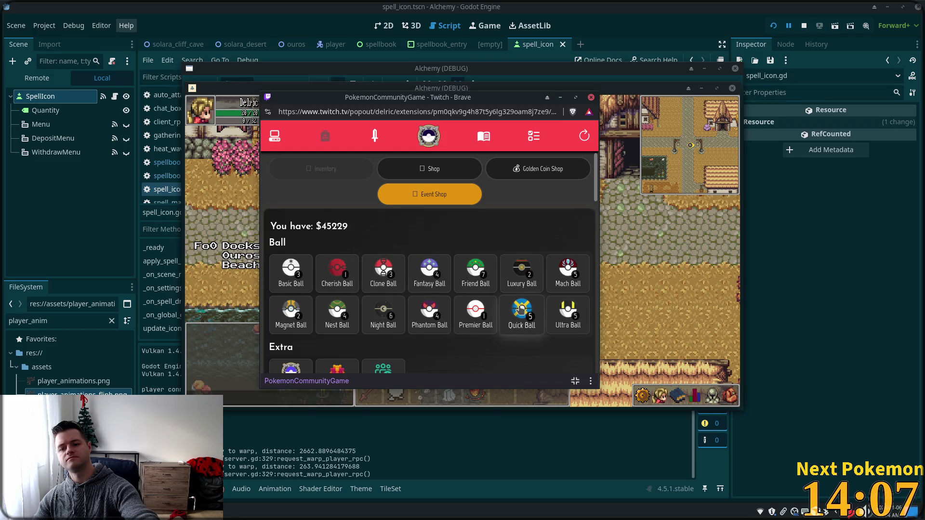
click(567, 270)
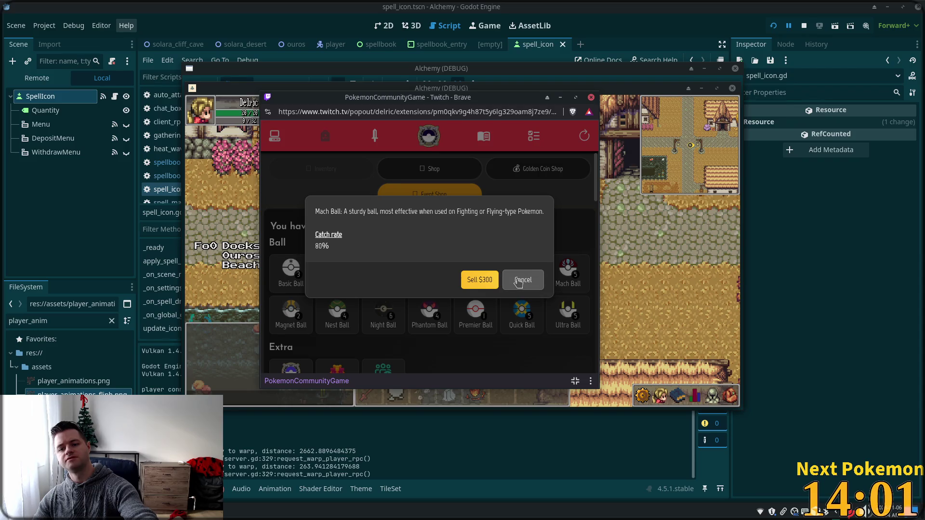
click(518, 281)
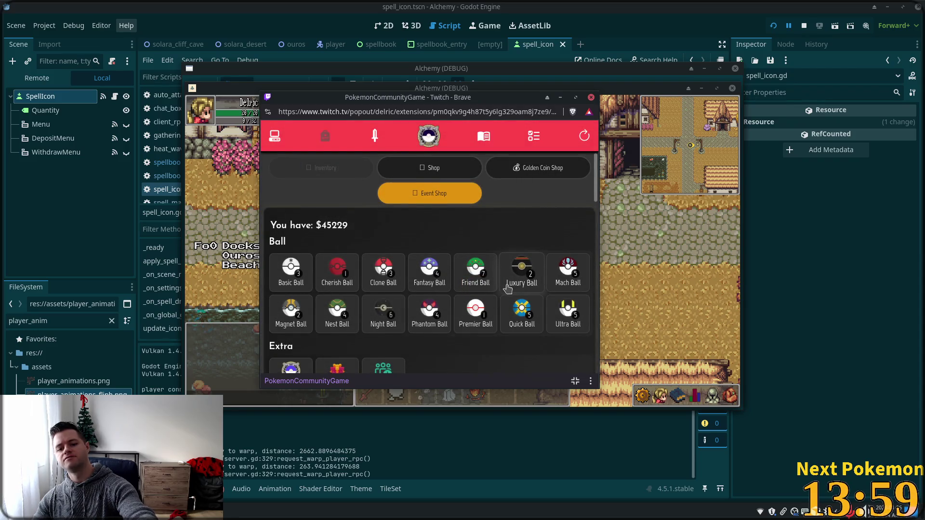
View the Dark Disc details, then dismiss the Pokedaily Reset prompt without using it.
scroll(510, 286, down, 3)
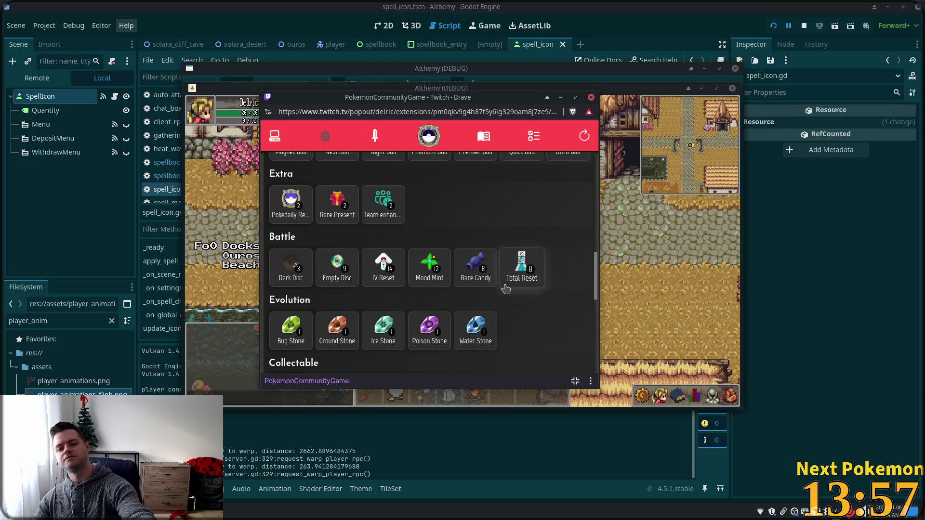
click(291, 263)
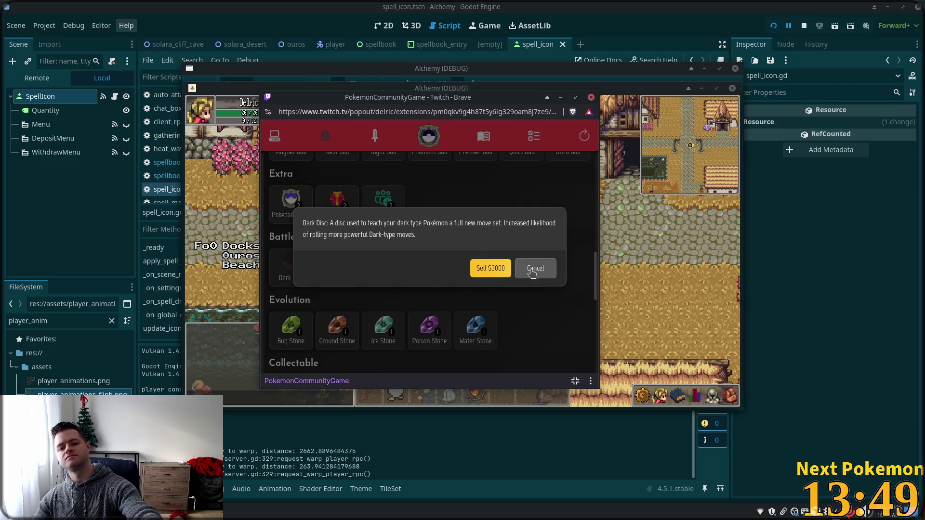
click(527, 271)
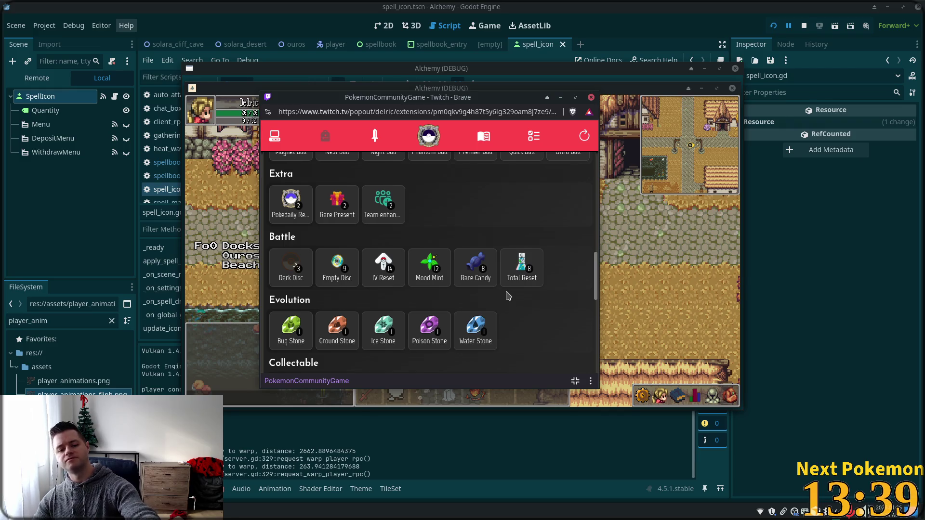
scroll(501, 289, up, 4)
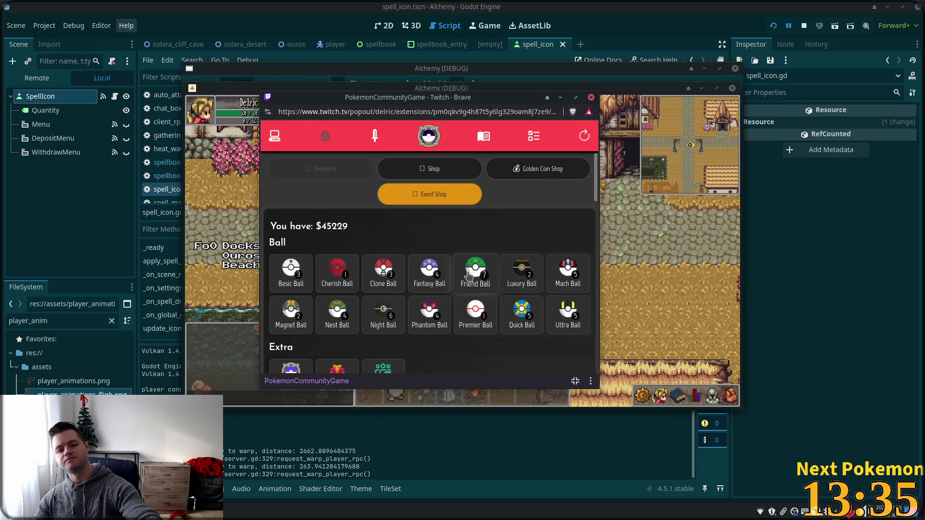
scroll(445, 280, down, 3)
scroll(445, 279, down, 3)
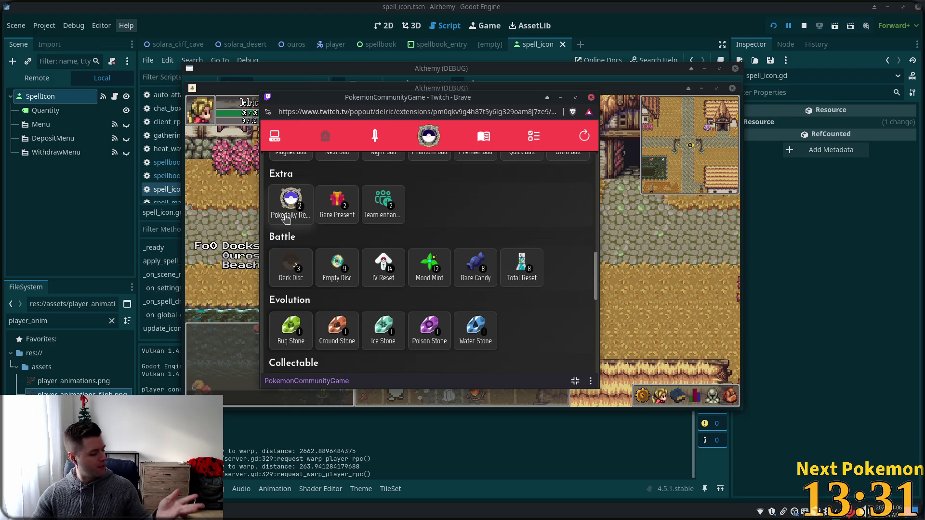
click(289, 210)
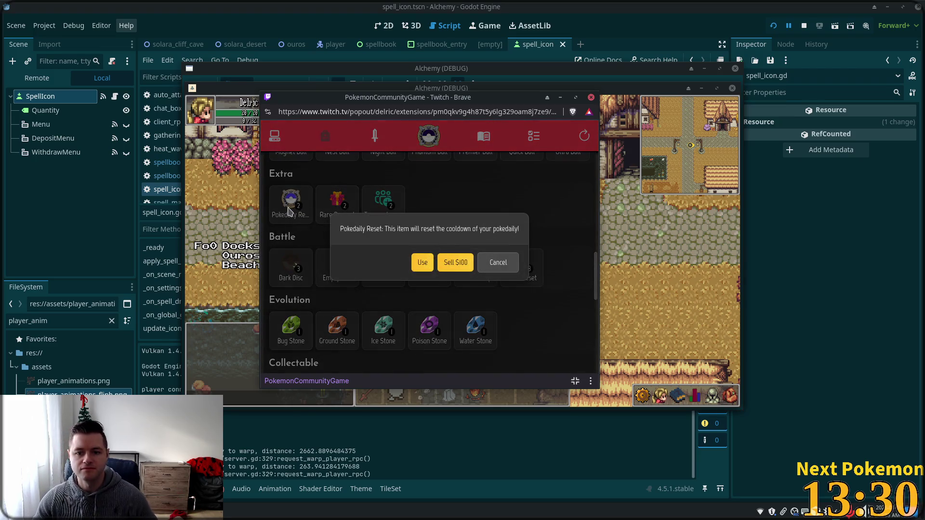
click(512, 274)
scroll(520, 277, up, 4)
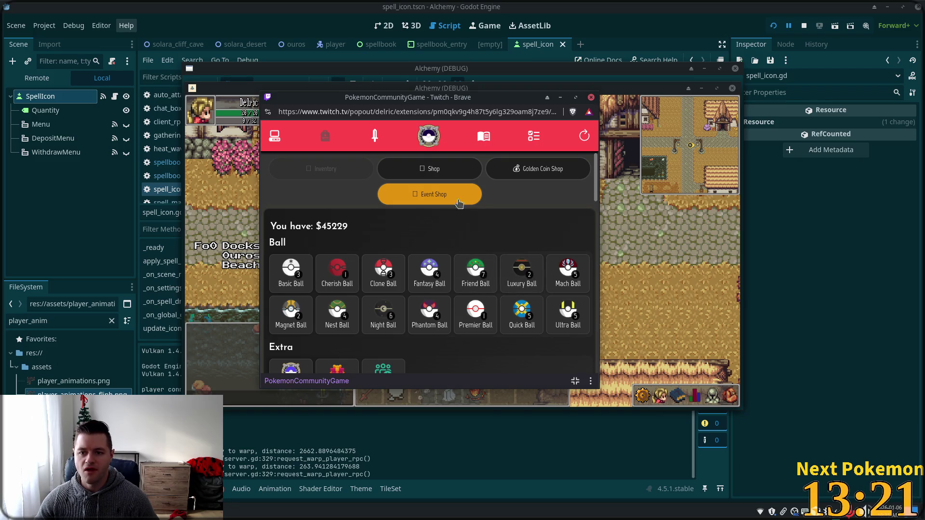
Scroll through the missions list, then switch to the 363 owned Pokémon.
click(532, 136)
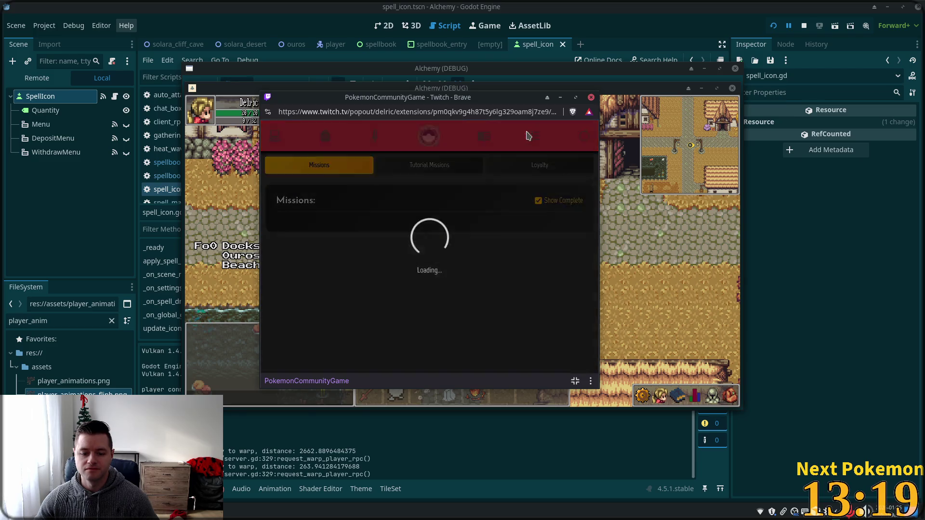
scroll(428, 257, down, 4)
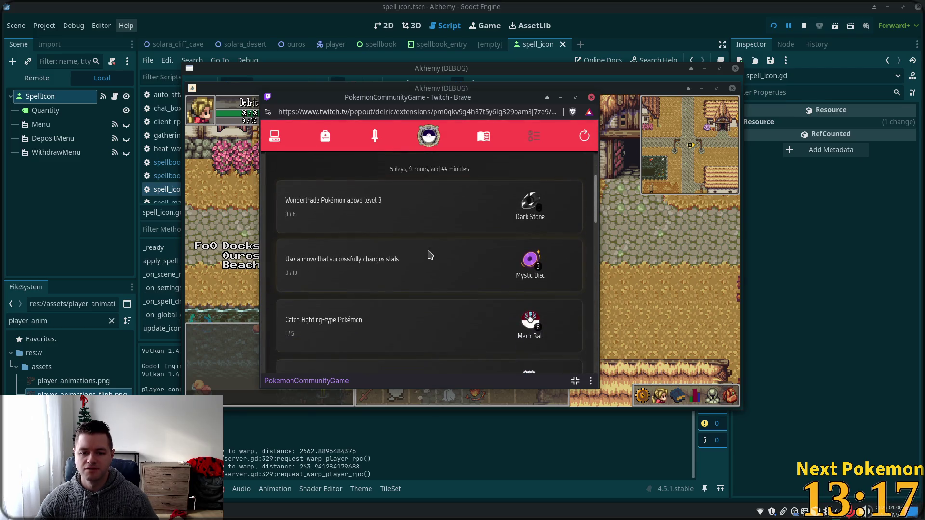
scroll(428, 255, down, 1)
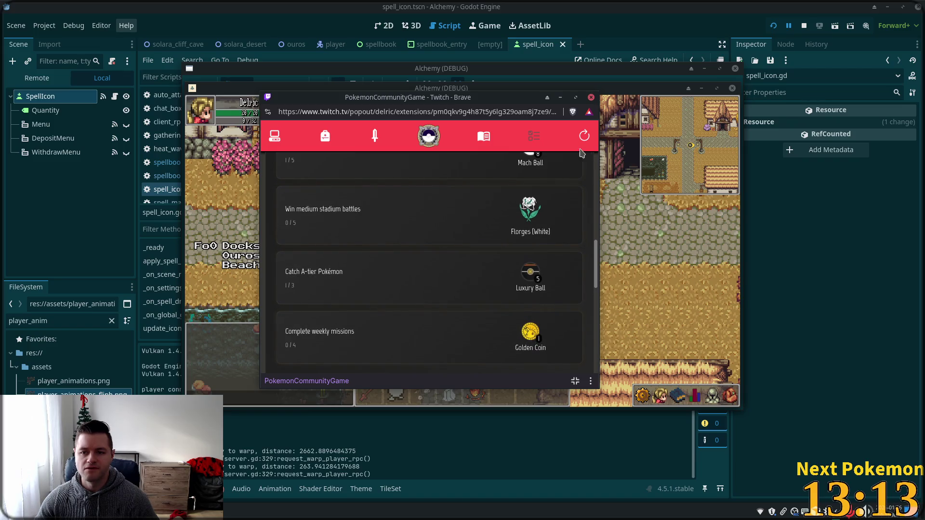
click(272, 138)
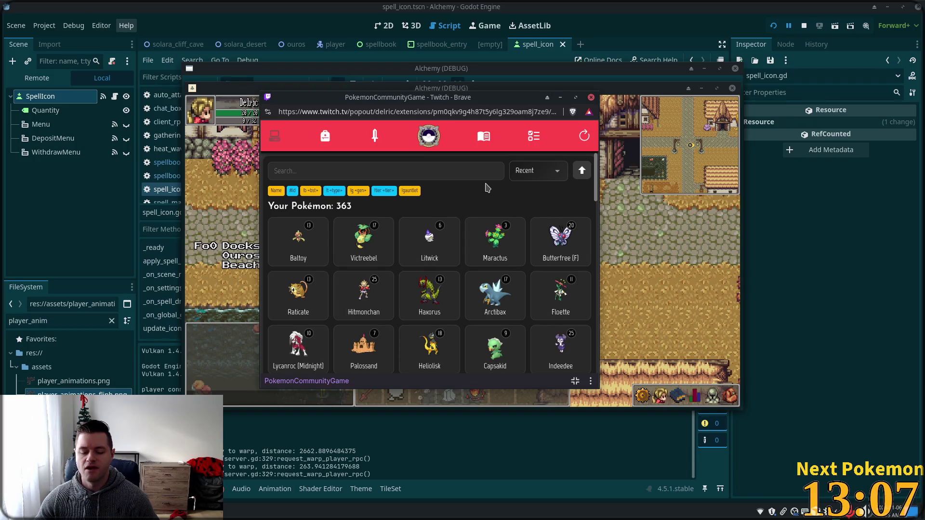
View Baltoy's description and base stats, then close its details.
click(291, 240)
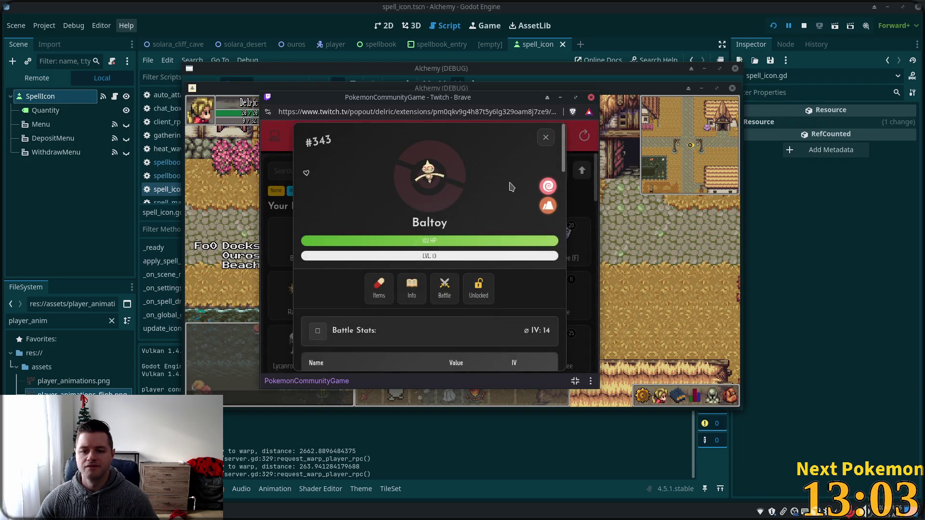
click(412, 288)
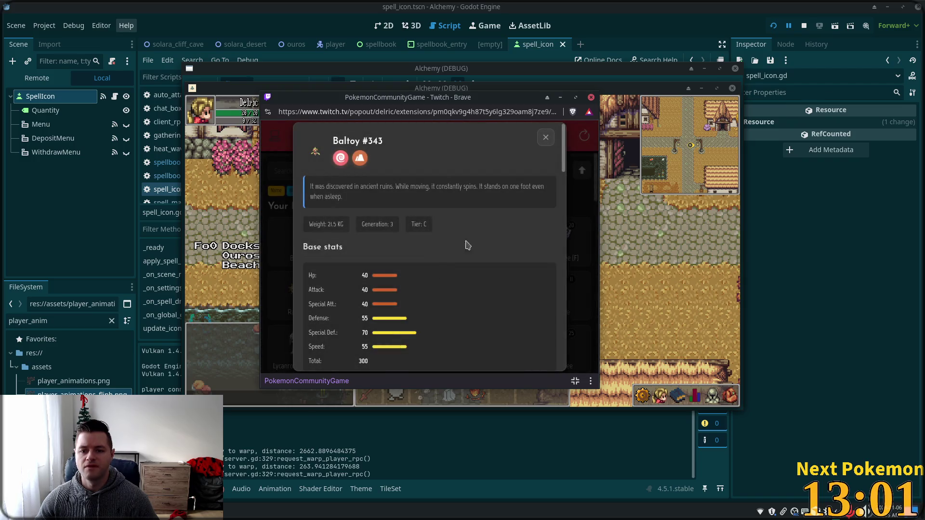
click(546, 138)
click(547, 138)
Type 'bal' into the Pokémon search, trim it, and return to the Godot editor.
click(347, 174)
text(bal)
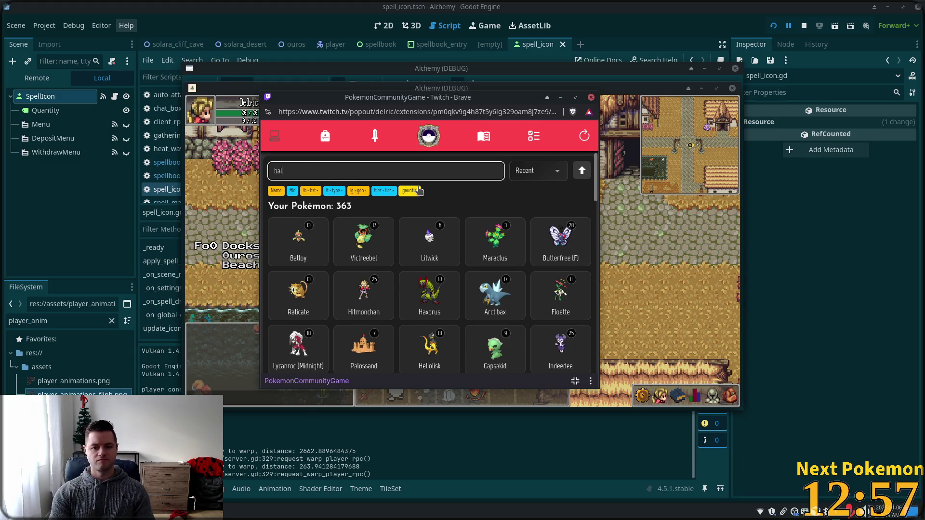
key(BackSpace)
key(BackSpace)
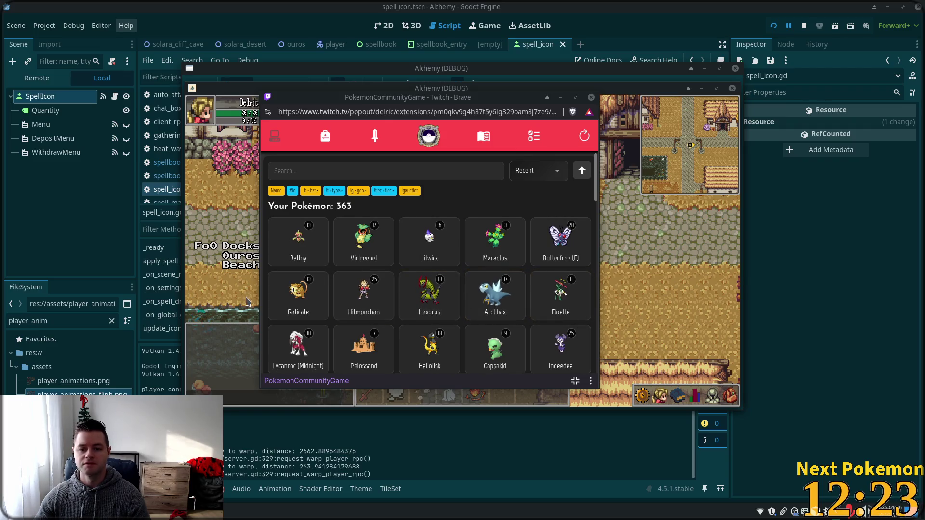
click(633, 4)
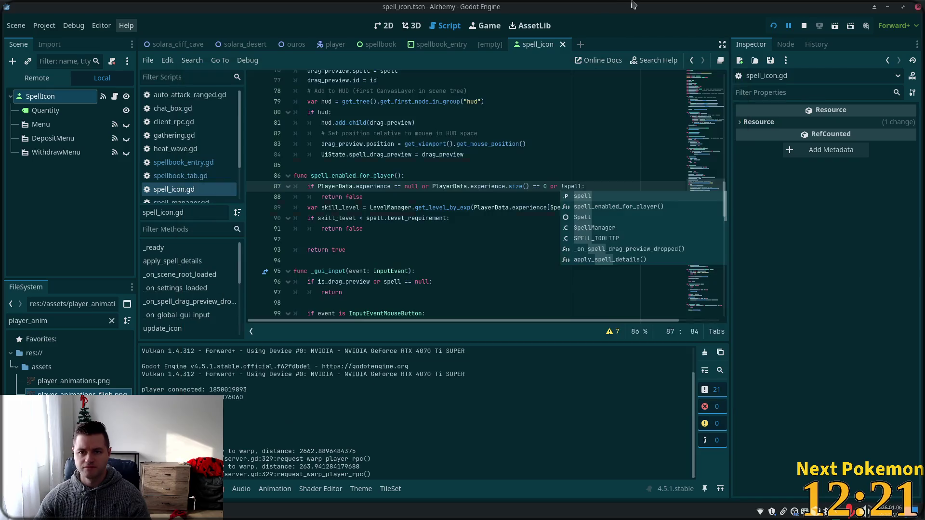
Dismiss the autocomplete in spell_icon.gd and restart the Alchemy game to test the change.
click(458, 188)
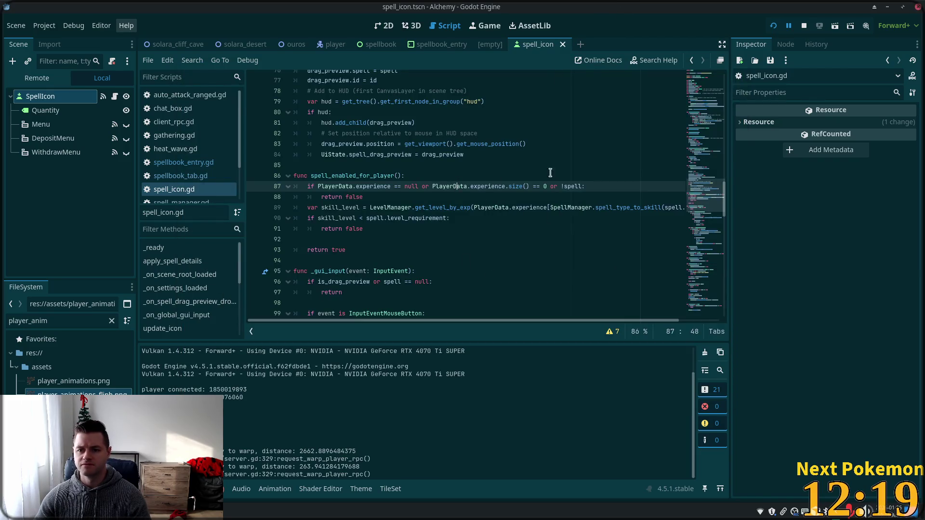
click(774, 27)
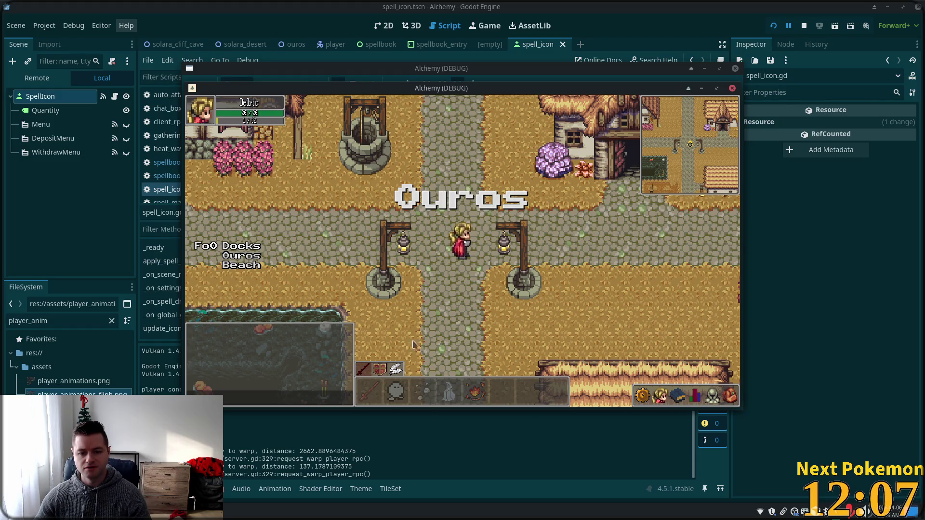
Drag Stone Wave from the spell list onto the hotbar.
key(a)
mouse_move(641, 354)
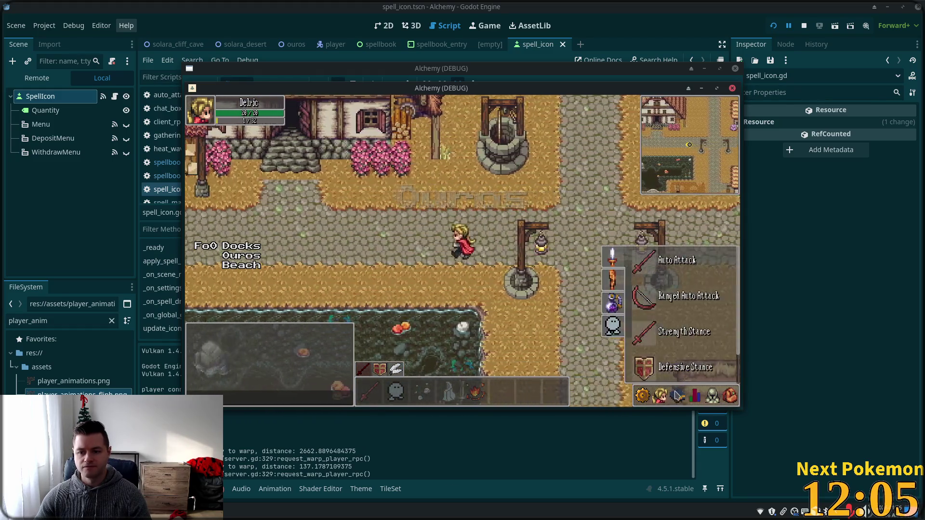
key(d)
mouse_move(614, 287)
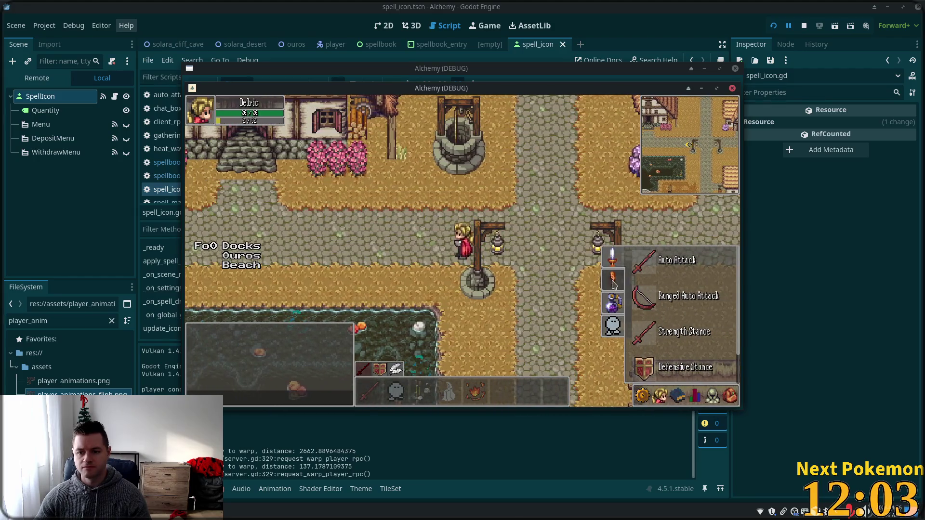
mouse_move(645, 297)
mouse_down()
mouse_move(467, 380)
mouse_move(513, 366)
mouse_move(501, 397)
mouse_up()
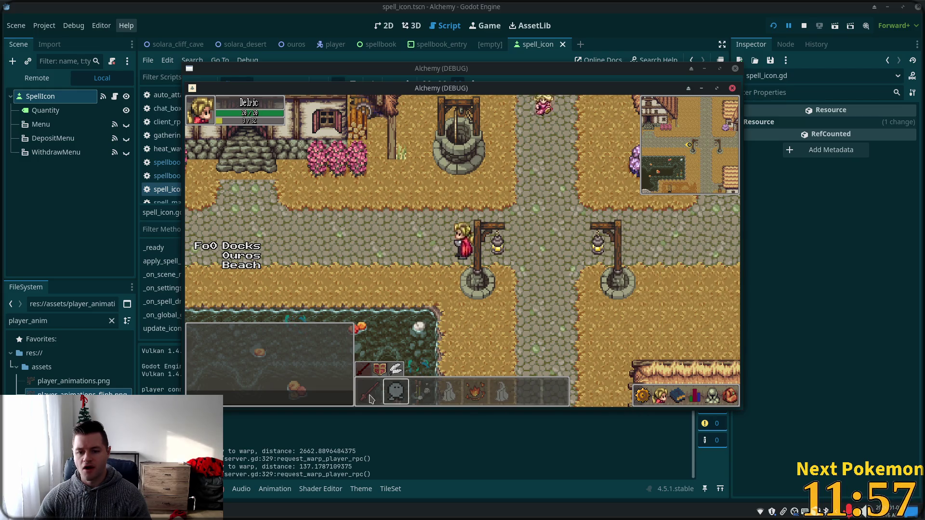
Check Stone Wave's hotbar tooltip and open the character's skill levels panel.
key(a)
key(d)
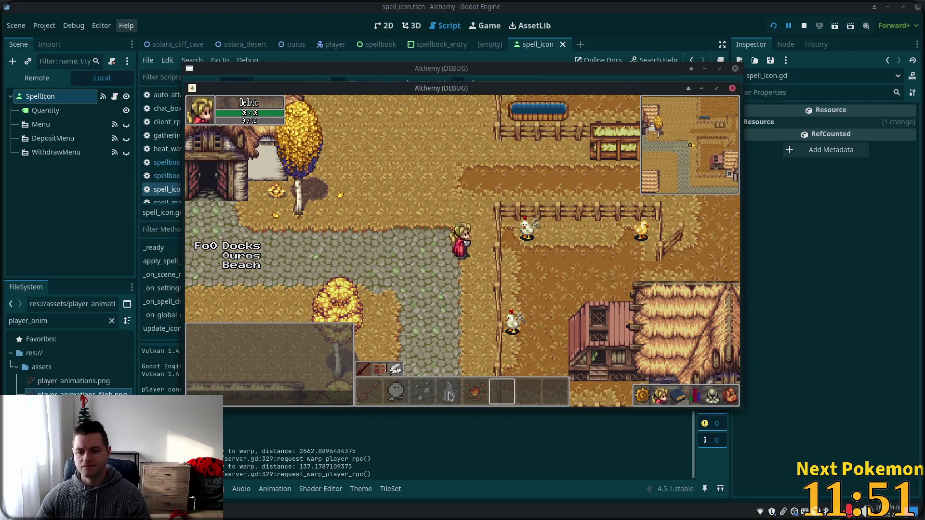
mouse_move(448, 396)
key(a)
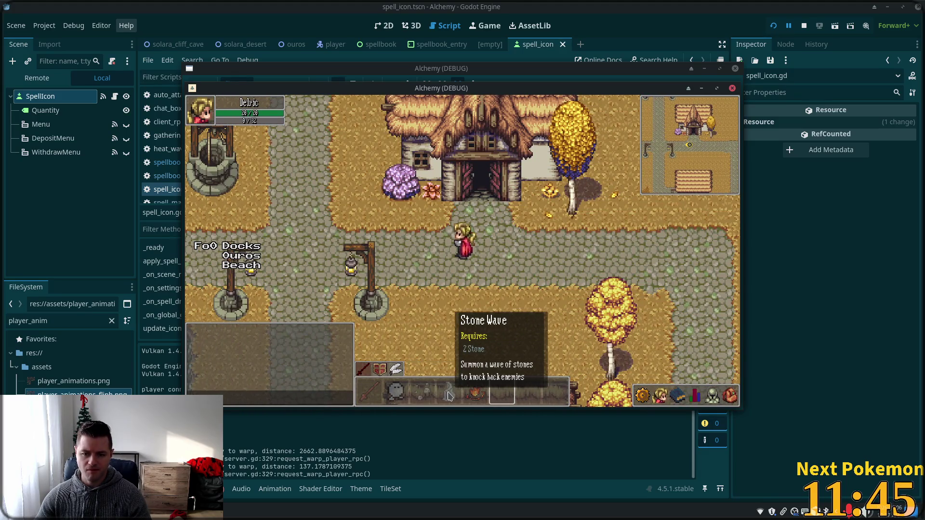
key(a)
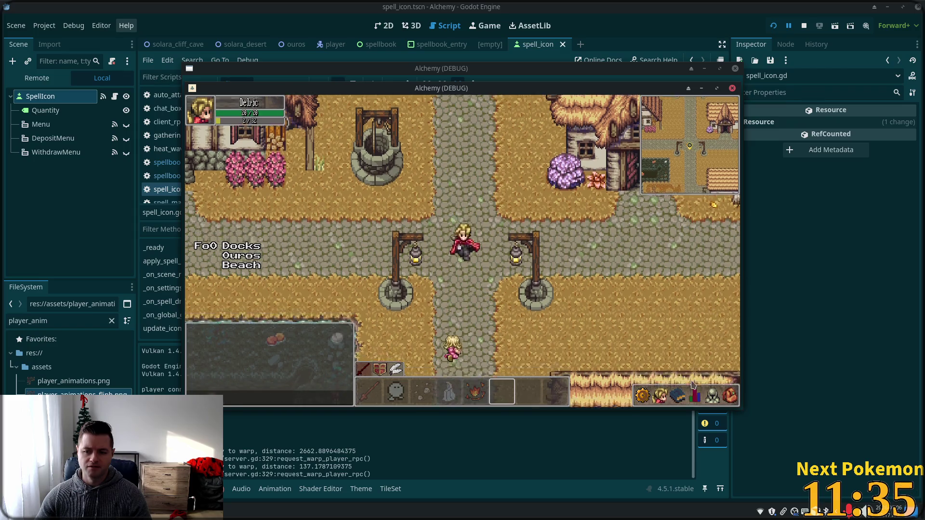
click(695, 395)
key(Down)
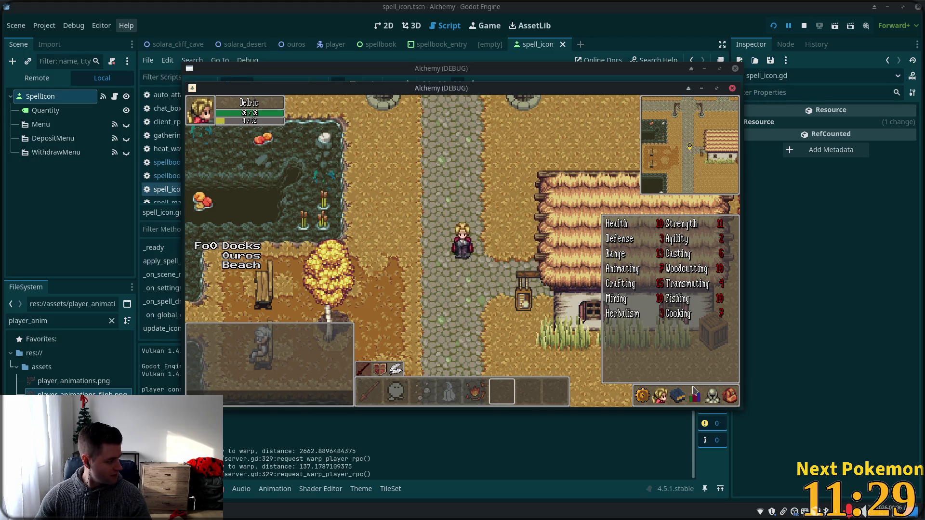
Close the skill levels, then open and close the house storage via the NPC several times.
click(694, 393)
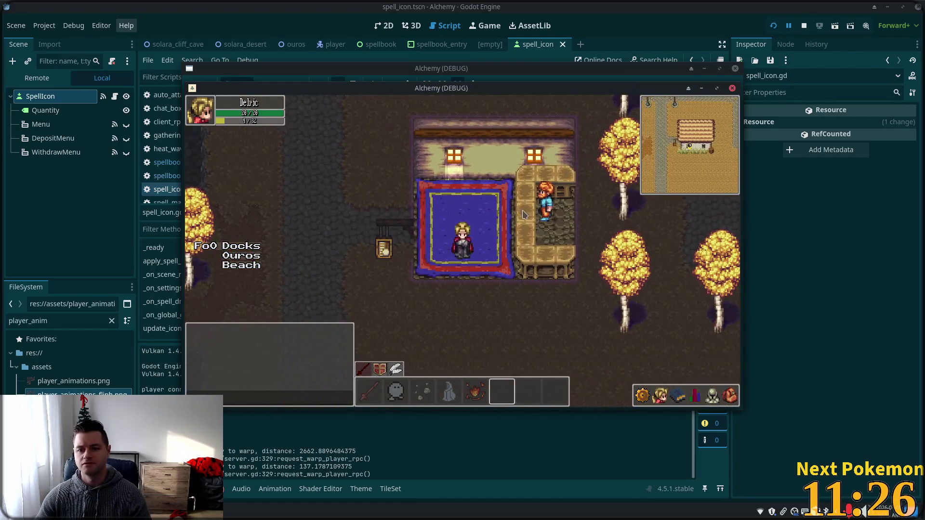
click(515, 235)
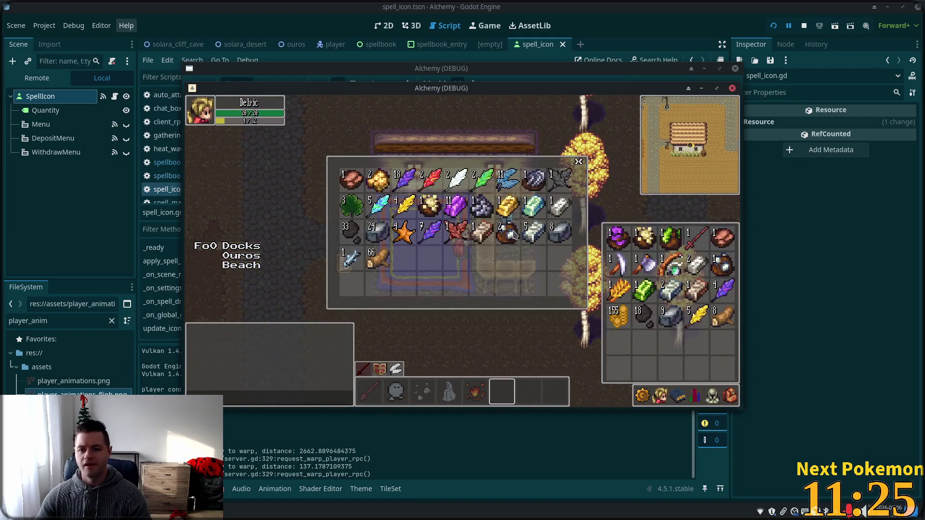
key(Escape)
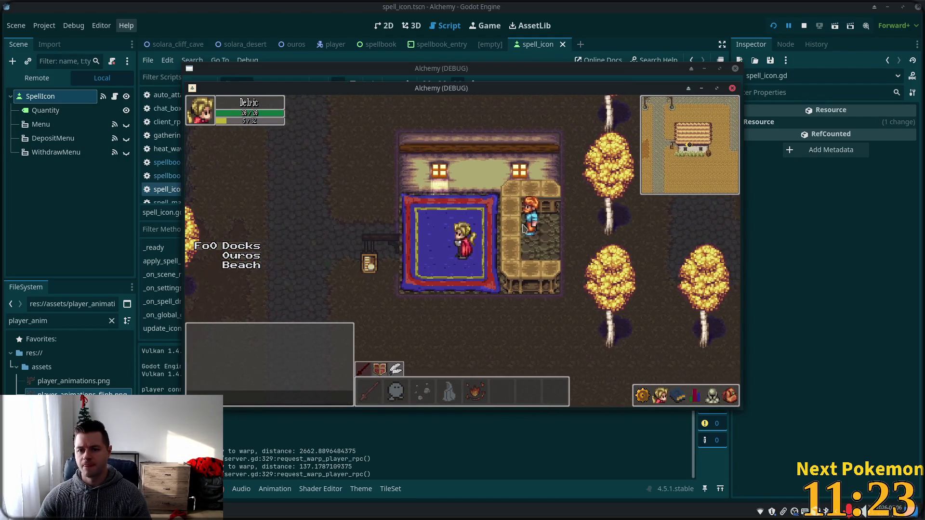
click(528, 228)
key(Escape)
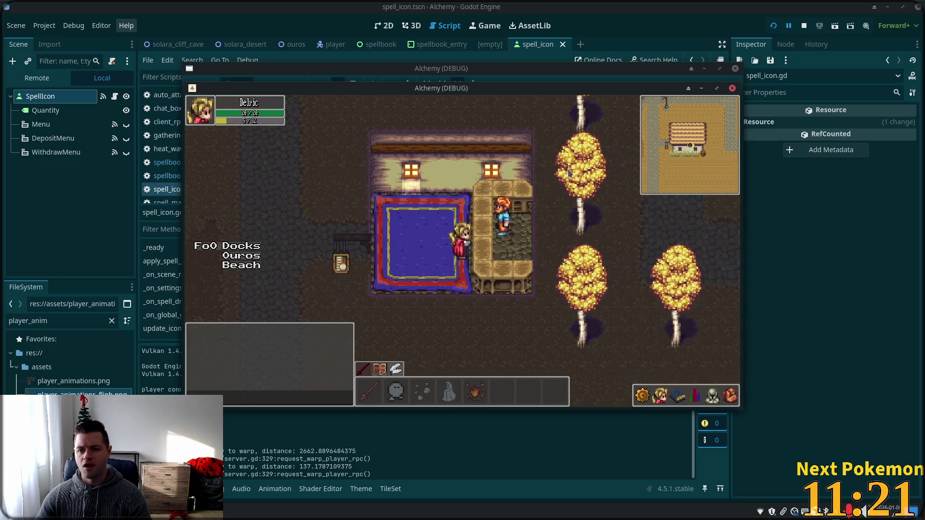
click(503, 248)
click(578, 162)
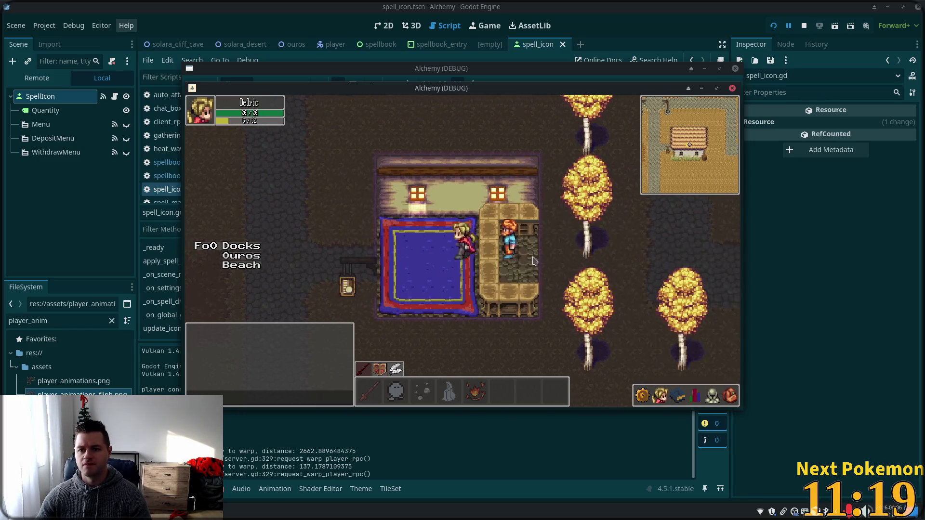
Walk back east through town, then bring the Godot editor to the front.
key(Up)
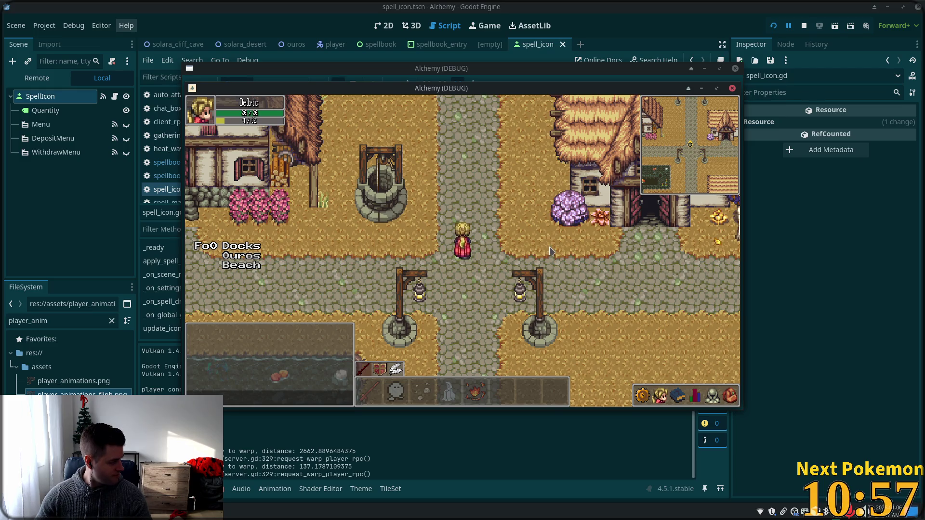
key(s)
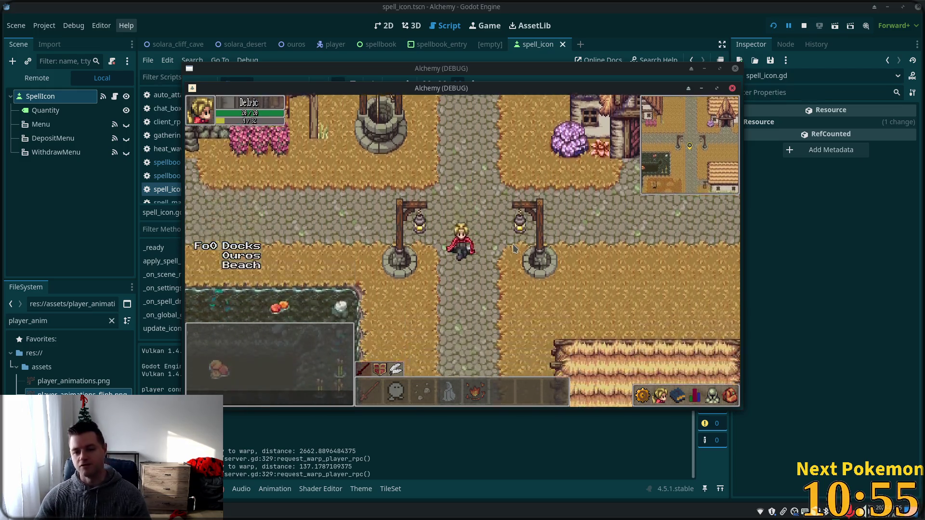
key(w)
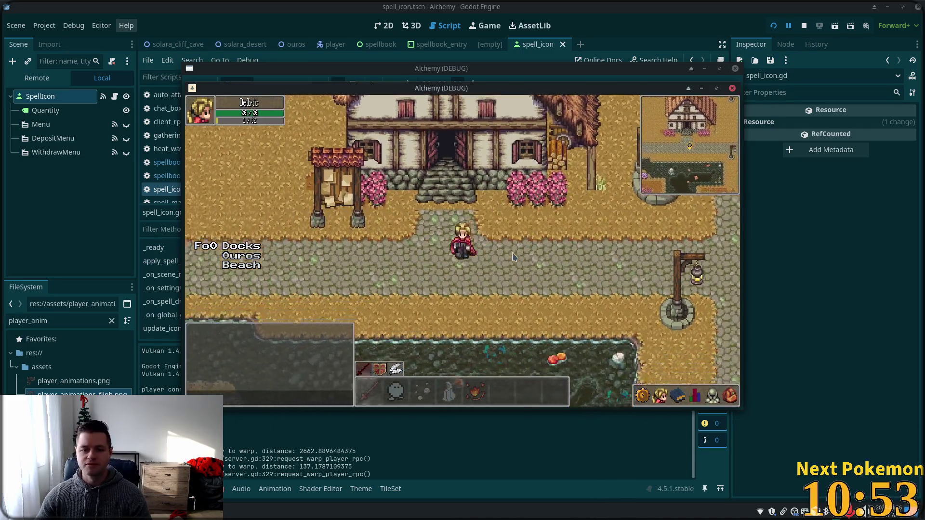
key(d)
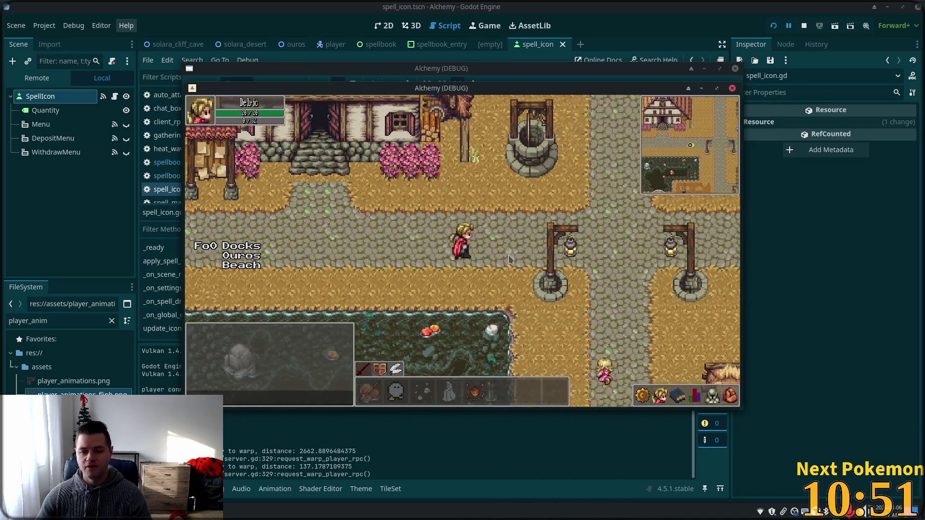
key(d)
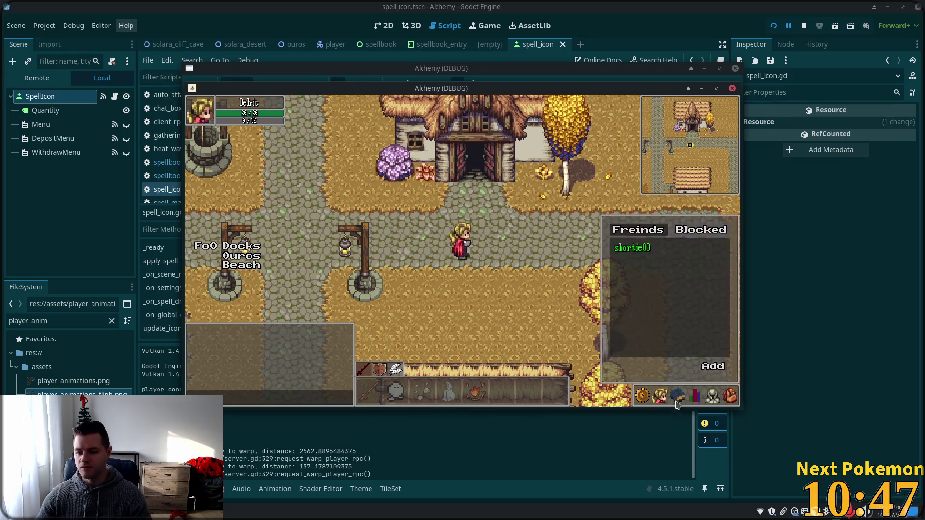
click(670, 5)
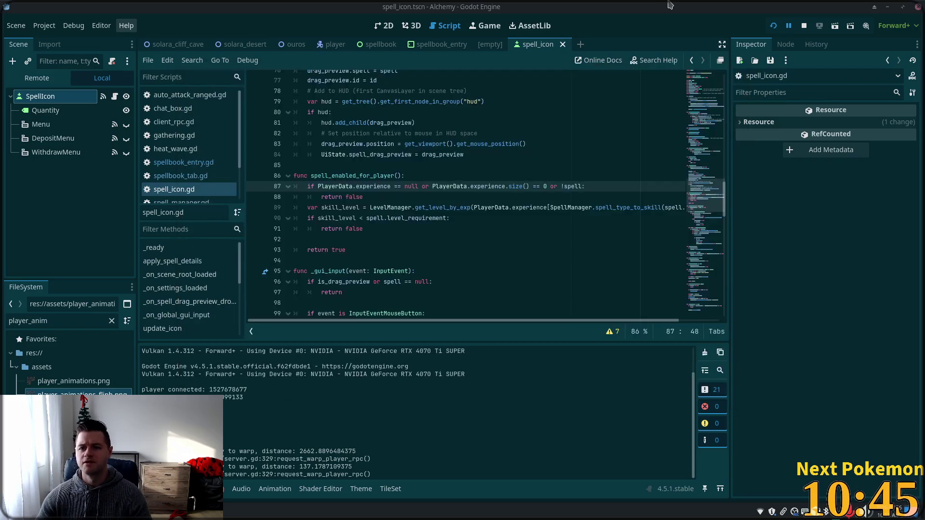
key(alt+Tab)
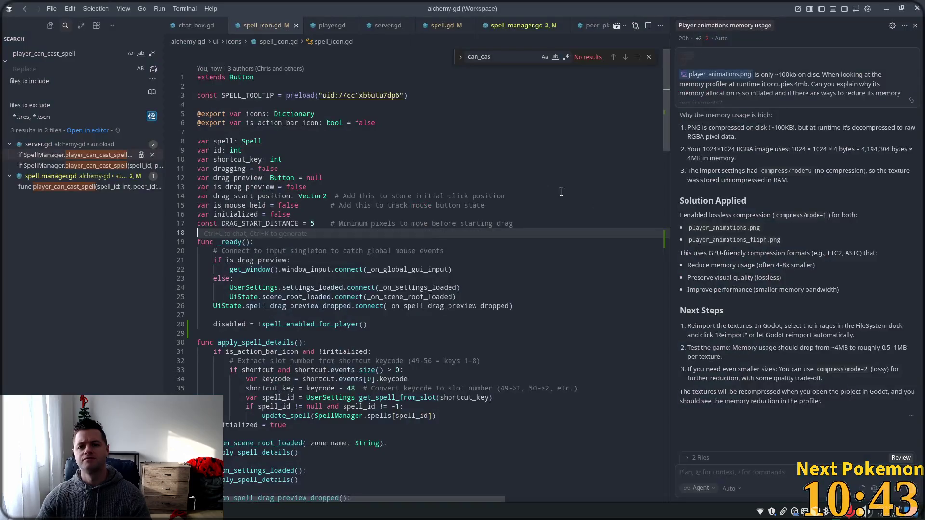
key(ctrl+p)
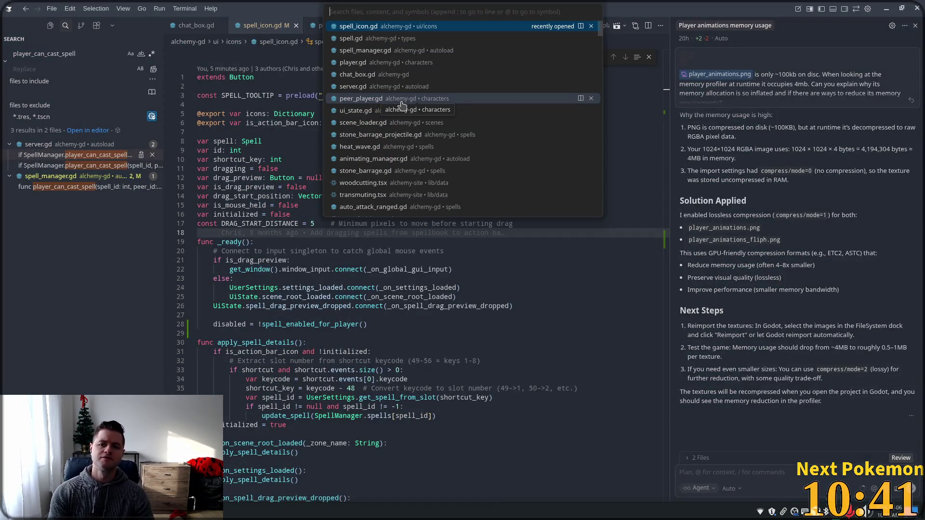
text(action)
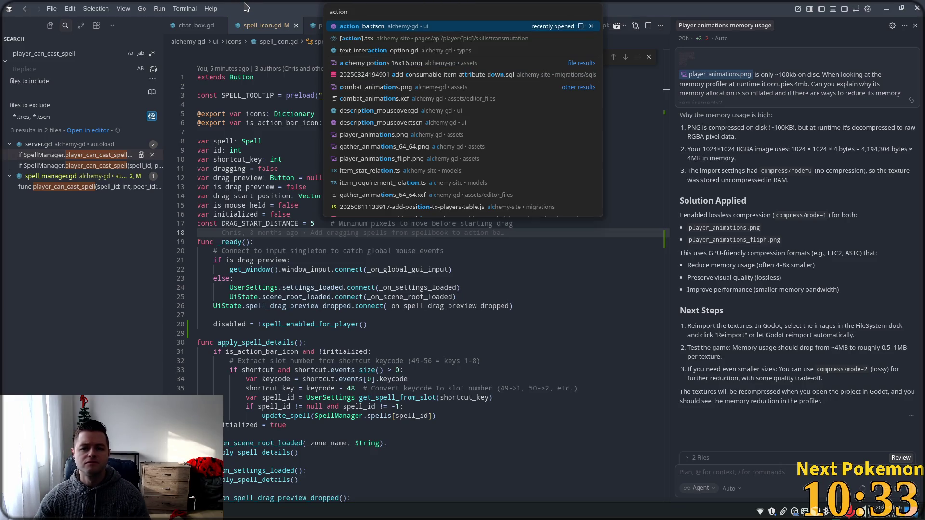
key(Escape)
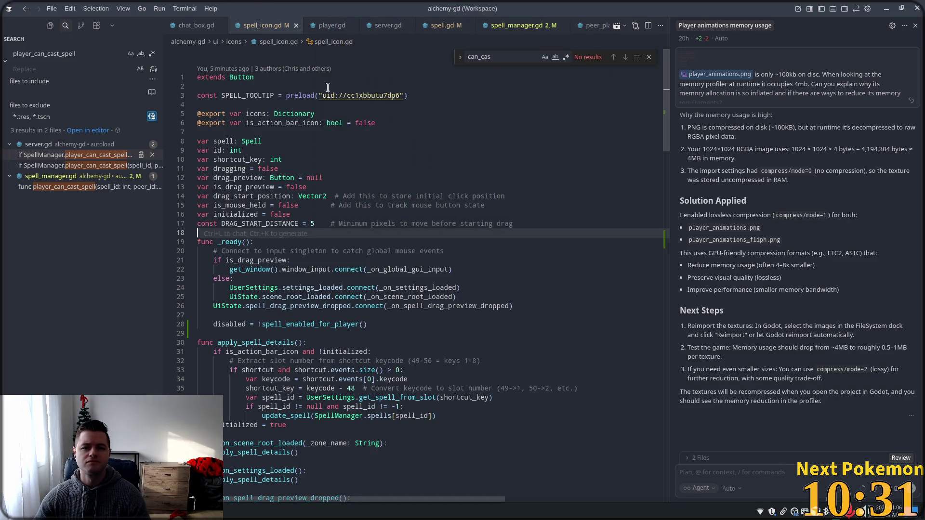
click(252, 186)
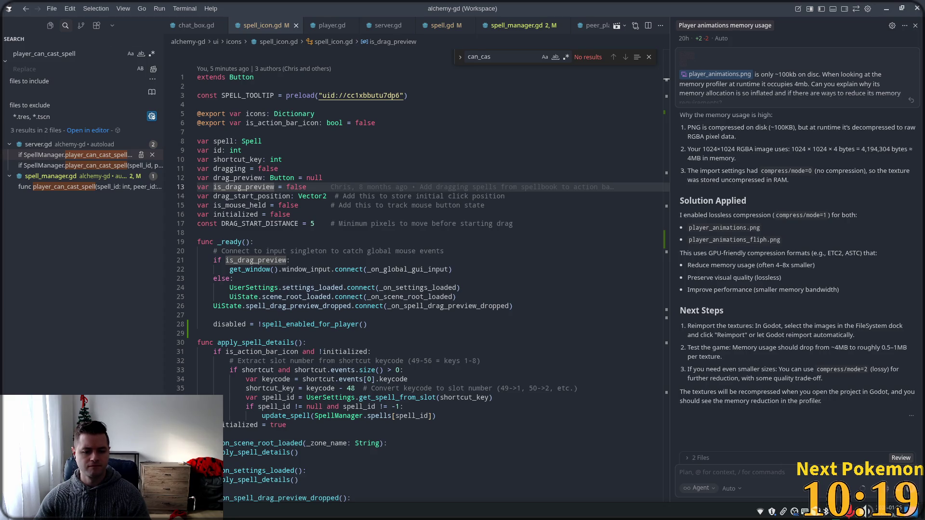
key(alt+Tab)
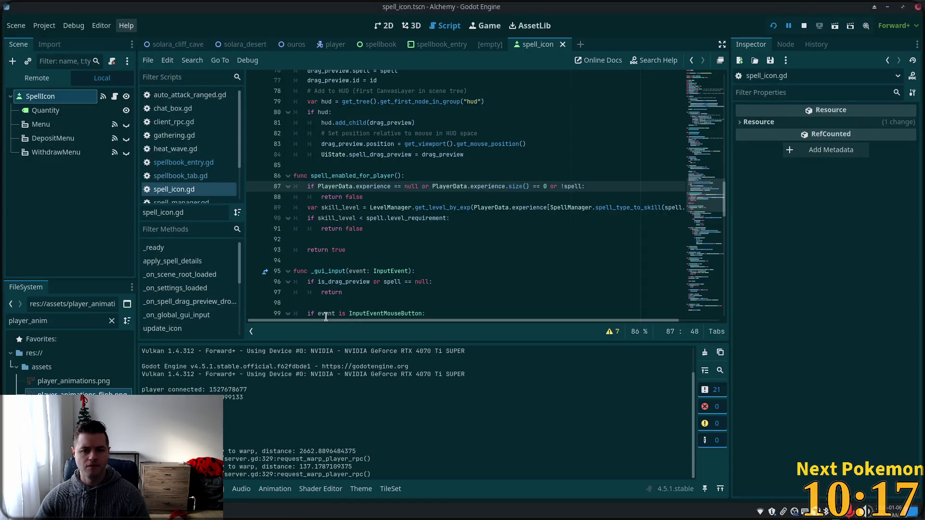
Open action_bar.tscn through the quick resource search for 'action'.
click(487, 176)
key(shift+alt+o)
text(action)
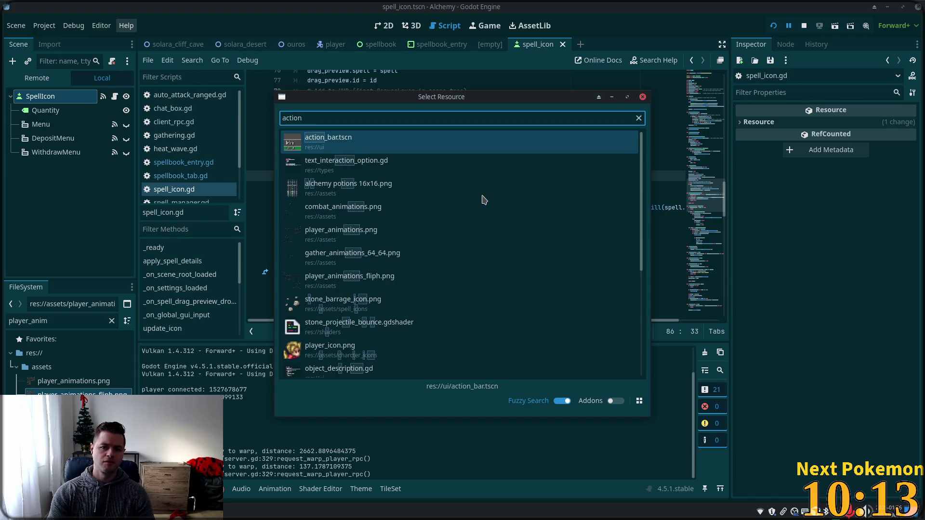
key(Return)
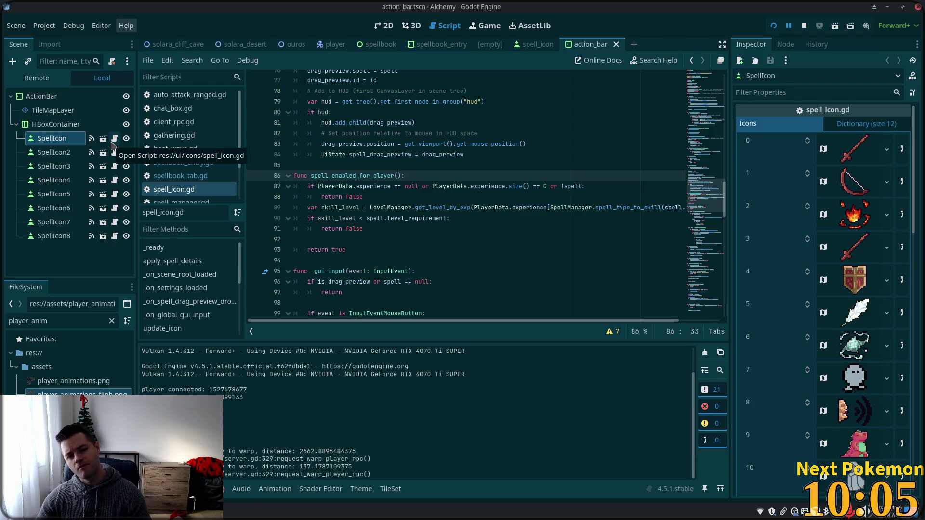
Open SpellIcon's spell_icon.gd and review _ready setting disabled = !spell_enabled_for_player().
click(113, 141)
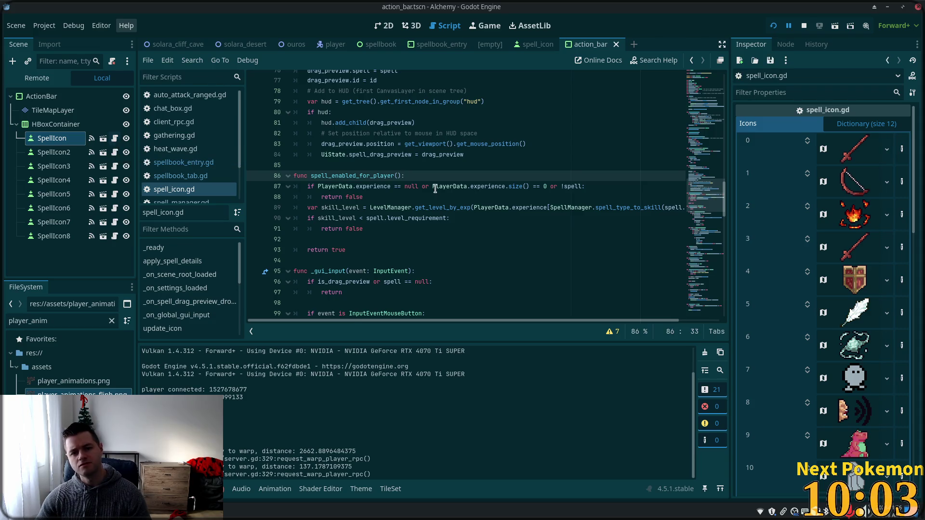
drag(697, 206, 697, 182)
scroll(525, 211, up, 15)
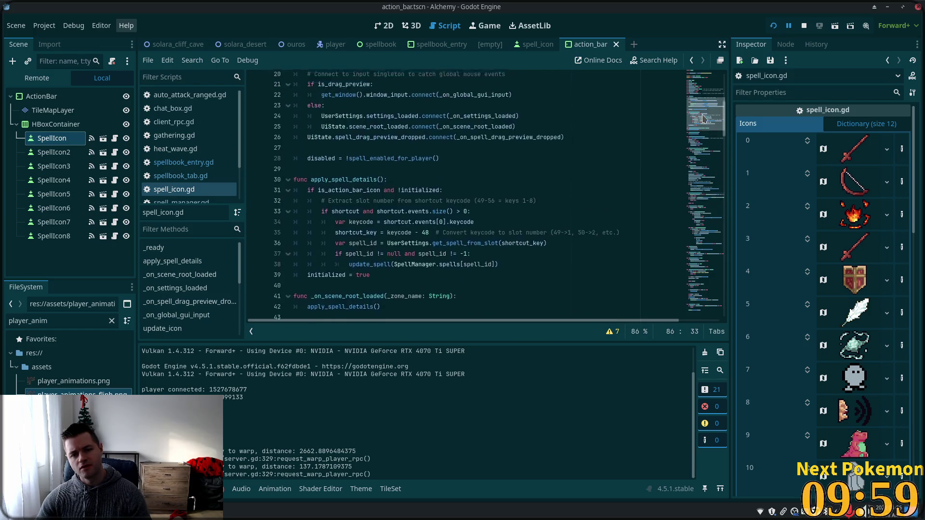
scroll(524, 211, down, 8)
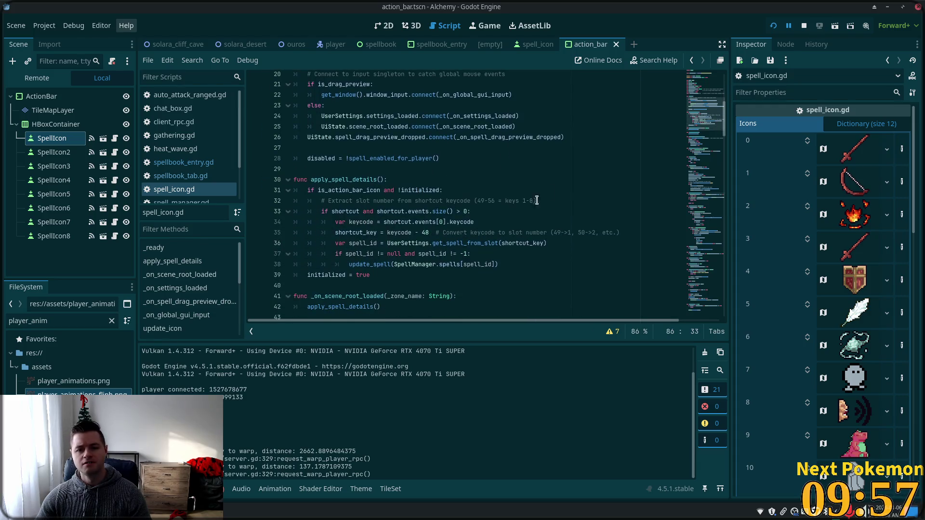
drag(693, 130, 695, 200)
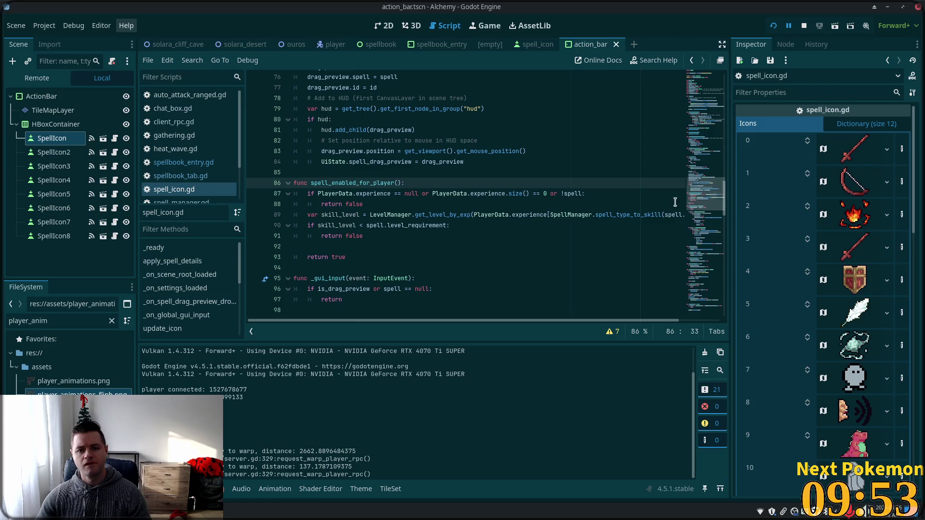
drag(427, 187, 311, 187)
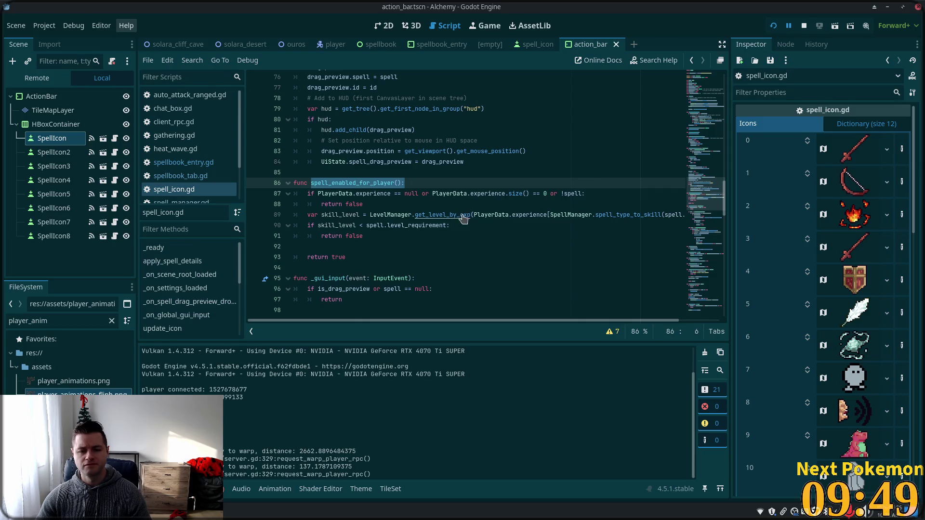
drag(704, 193, 710, 301)
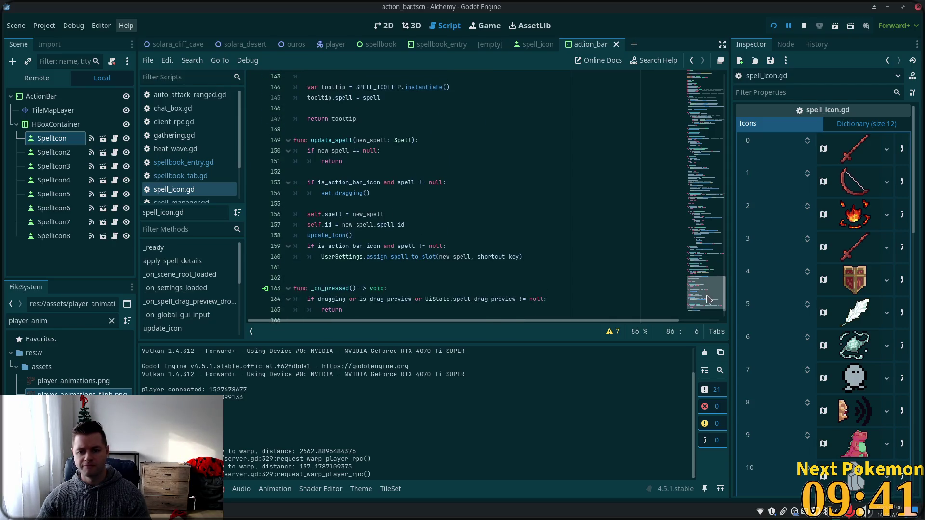
scroll(442, 193, down, 2)
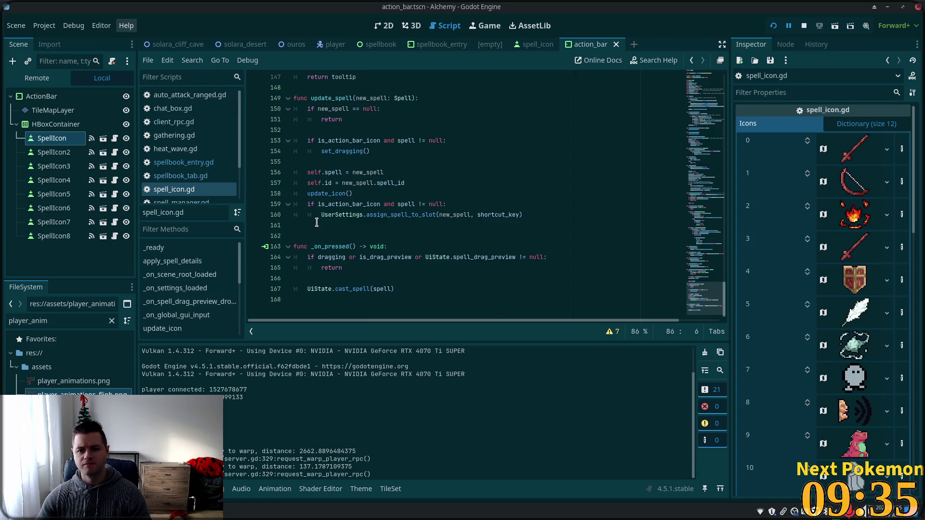
click(316, 223)
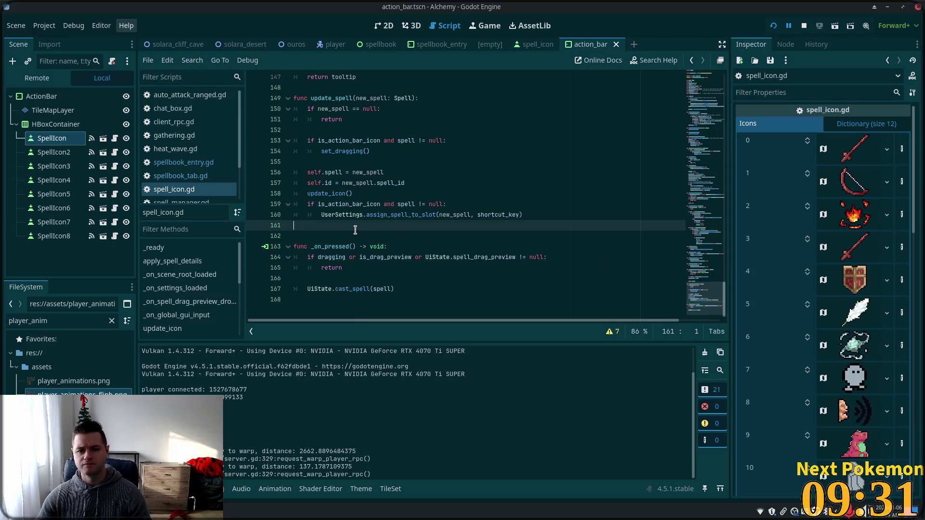
End update_spell with 'disabled = spell_enabled_for_player()' (no trailing colon) and save spell_icon.gd.
key(Tab)
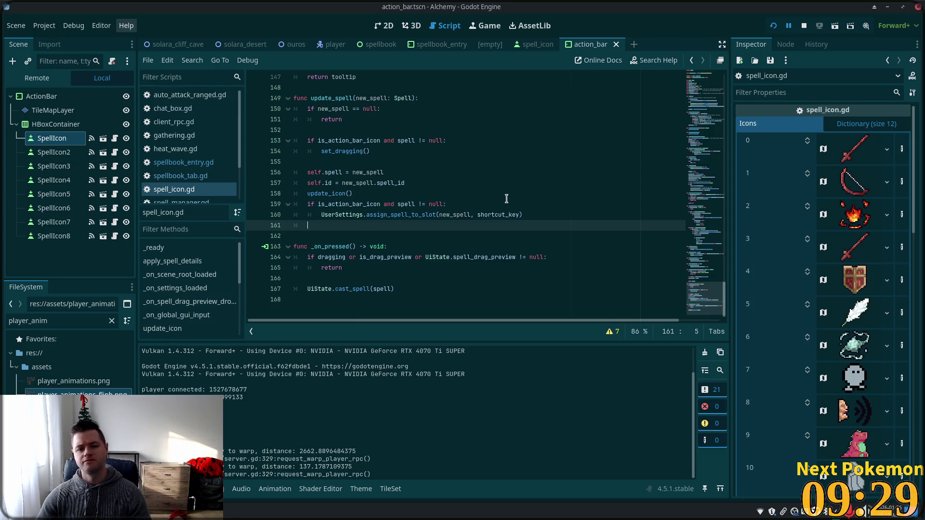
text(dis)
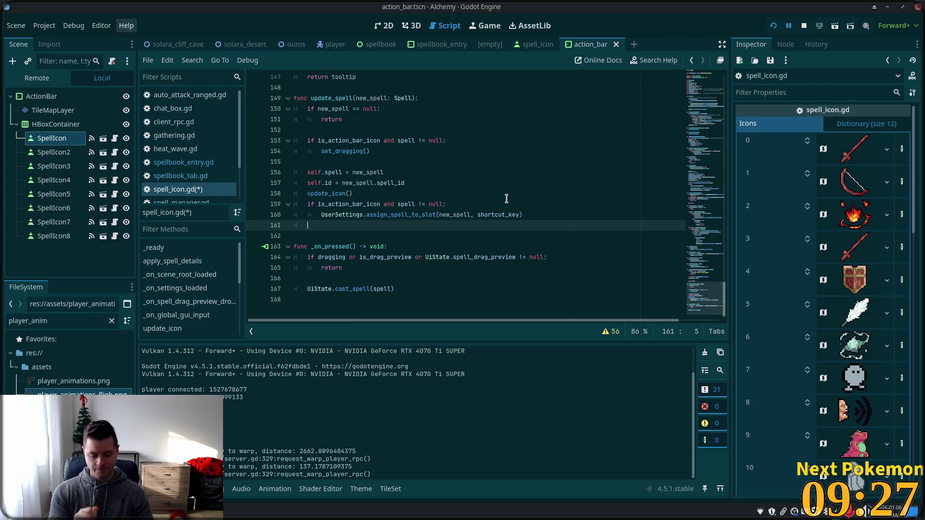
text(abled)
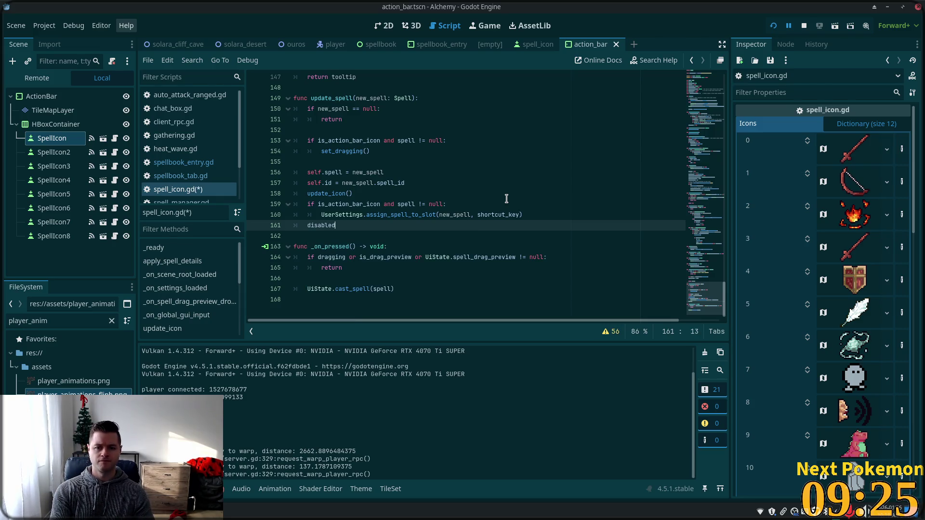
text( = spell_enabled_for_player():)
key(ctrl+s)
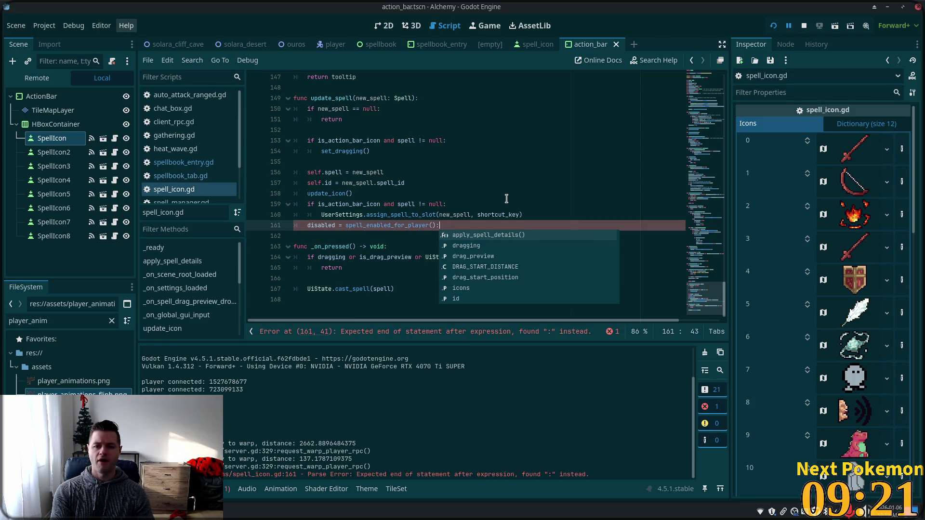
key(BackSpace)
key(ctrl+s)
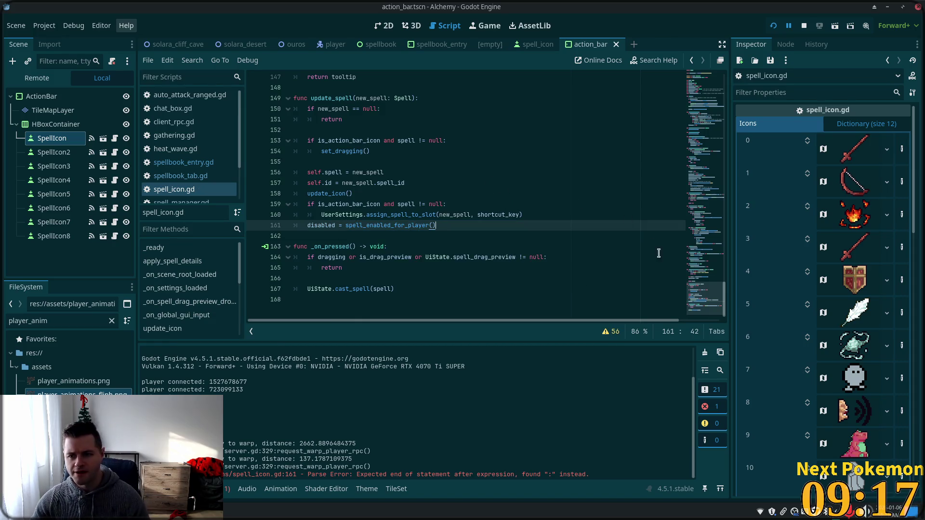
mouse_move(717, 304)
mouse_down()
mouse_move(721, 103)
mouse_move(716, 263)
mouse_up()
click(505, 194)
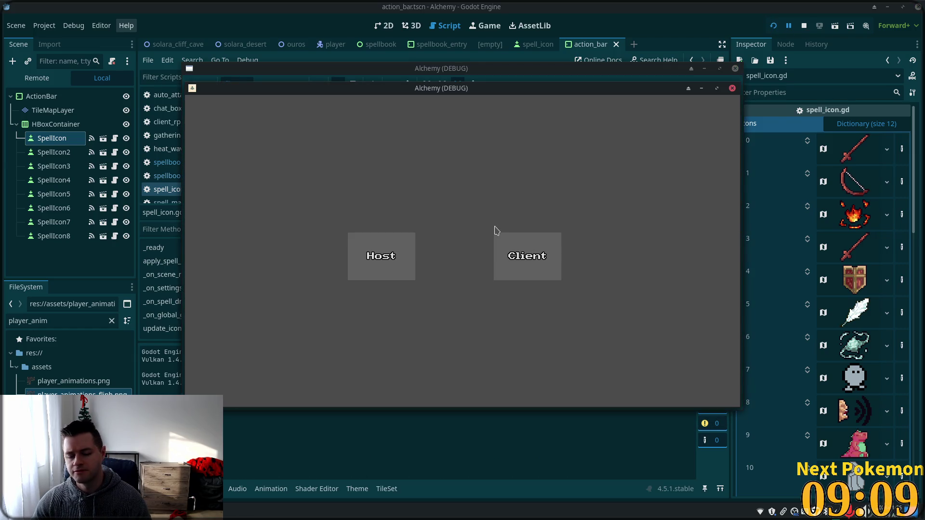
Join the running game as a client, arrange both game windows, and walk the character down the street.
click(497, 236)
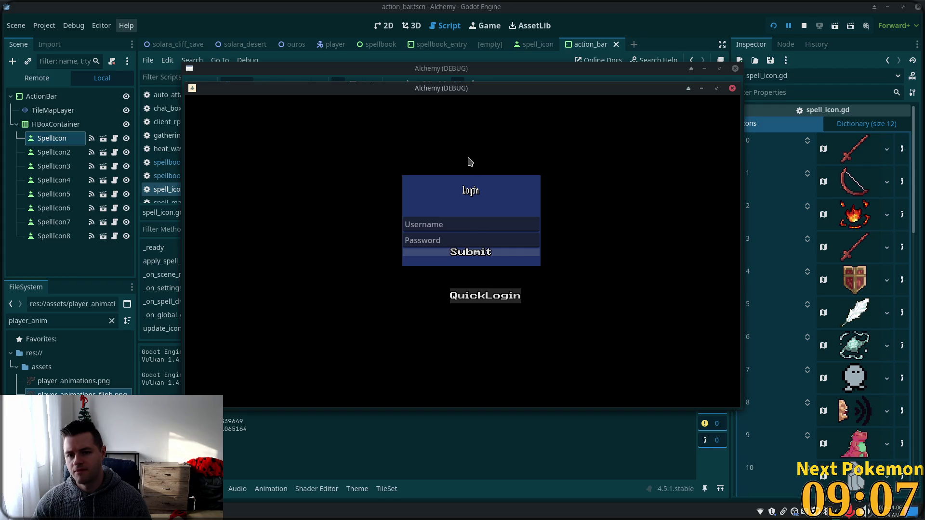
drag(432, 91, 244, 114)
drag(516, 99, 666, 163)
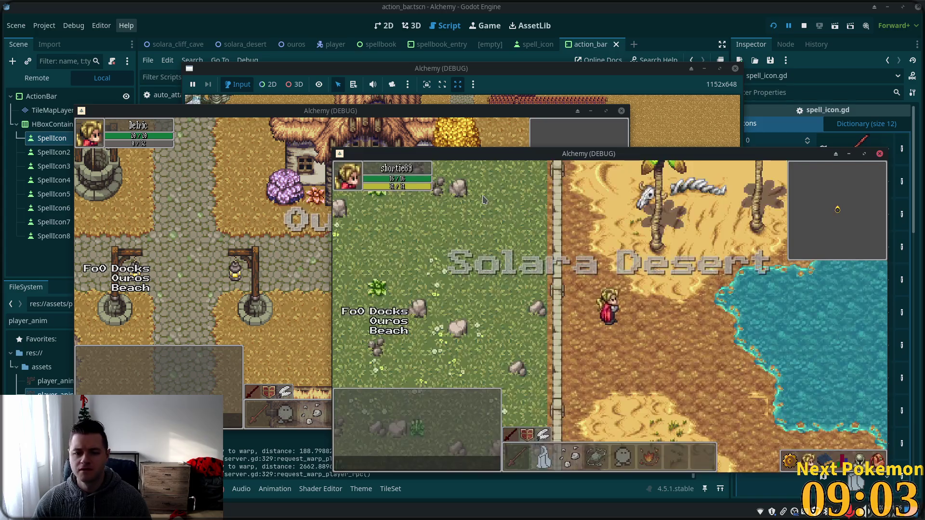
click(305, 235)
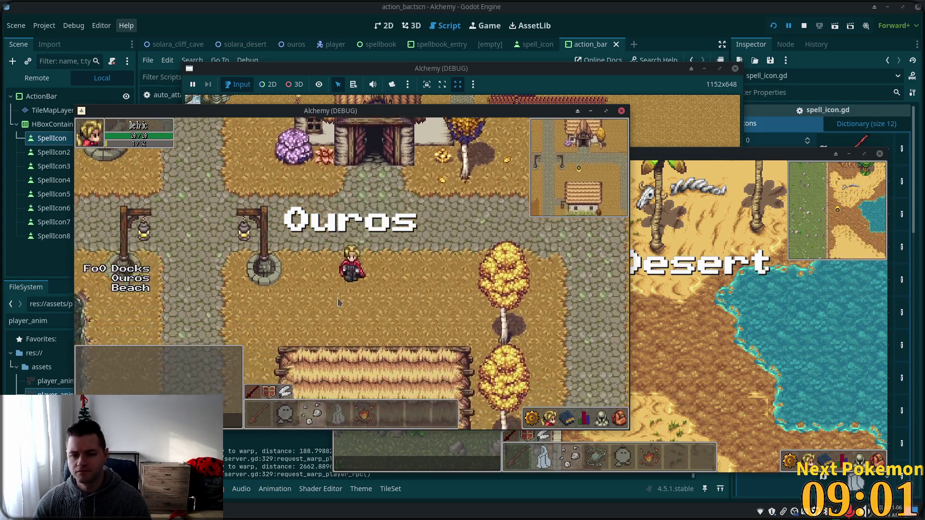
Select the ghost spell slot on the action bar and open the character stats panel.
mouse_move(287, 416)
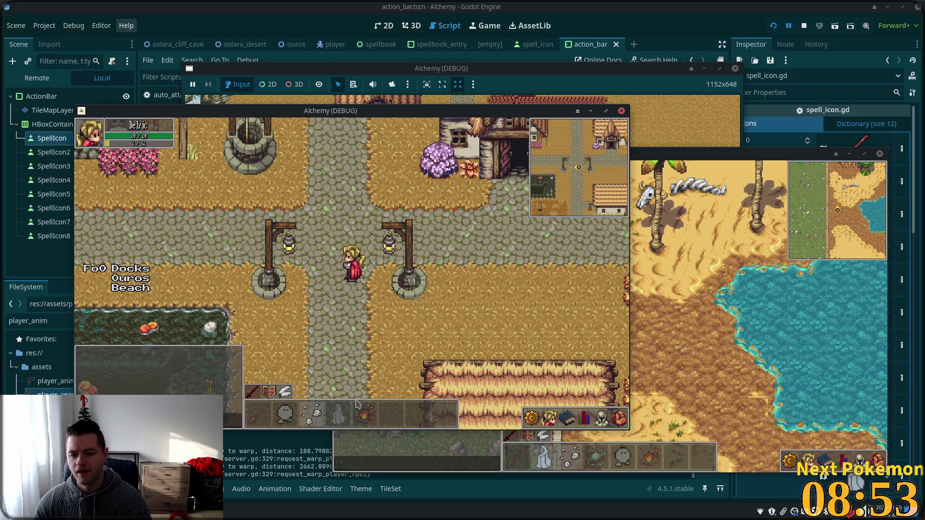
mouse_move(403, 392)
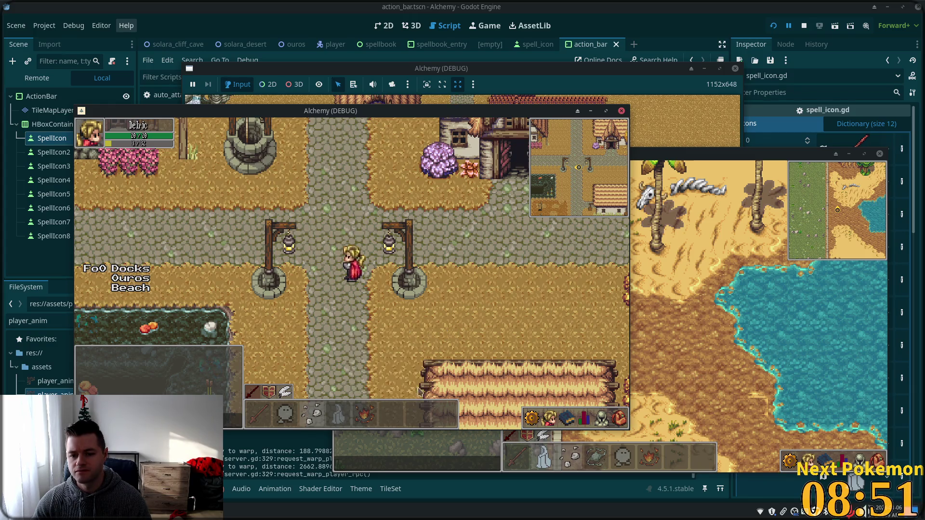
click(341, 416)
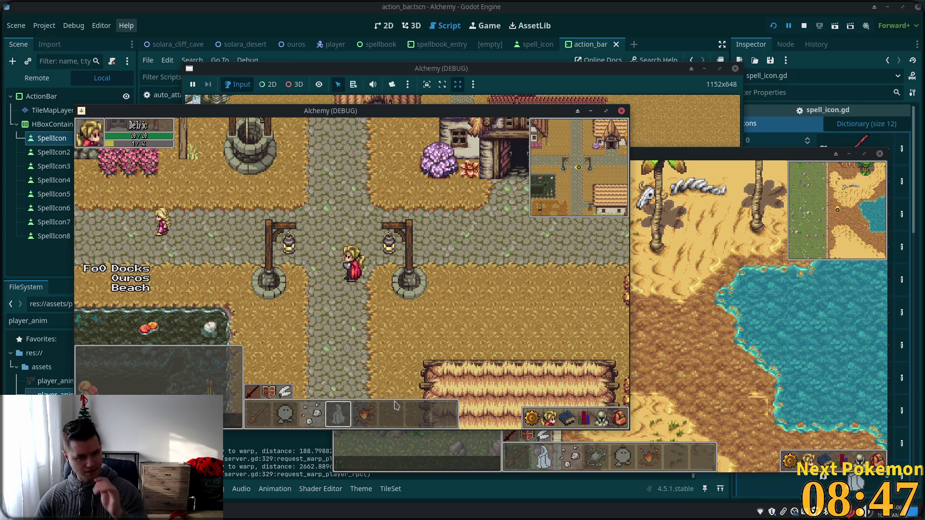
mouse_move(554, 436)
click(588, 423)
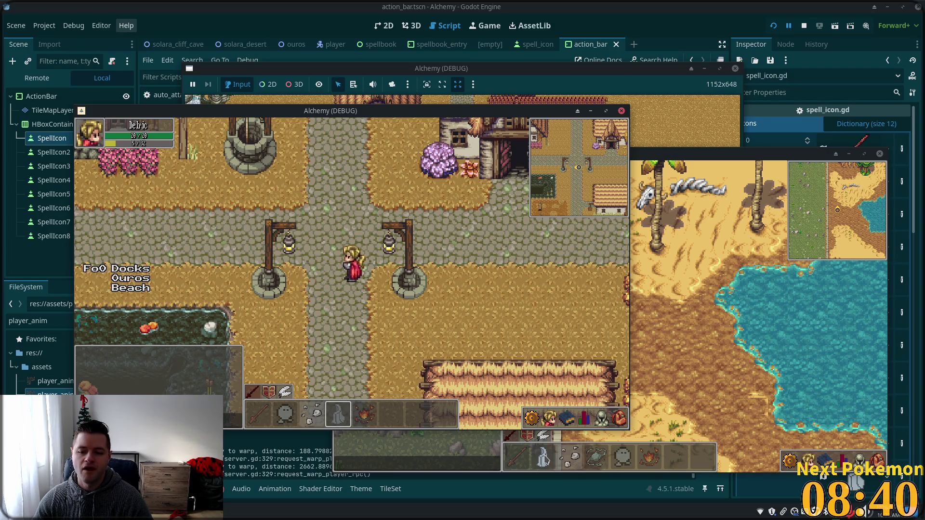
View the second client's skill stats, then return to the Godot editor.
click(717, 385)
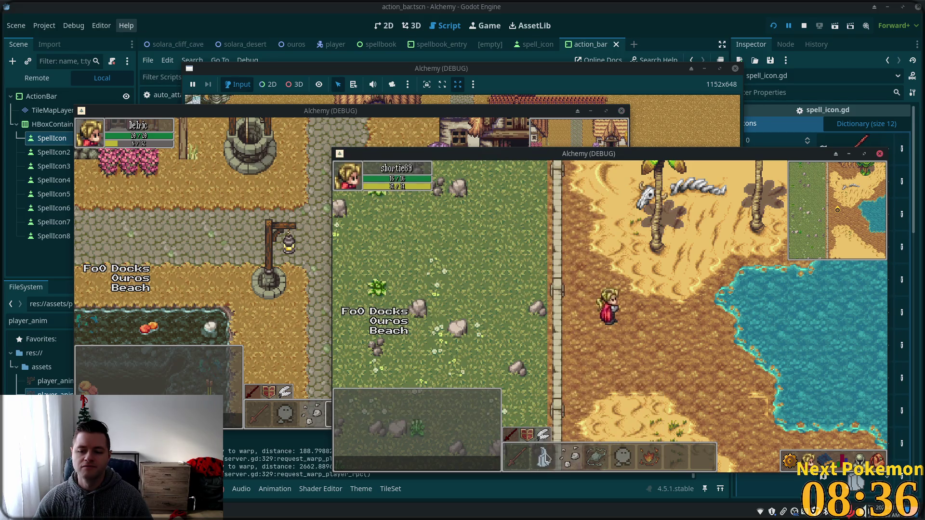
click(809, 461)
click(840, 461)
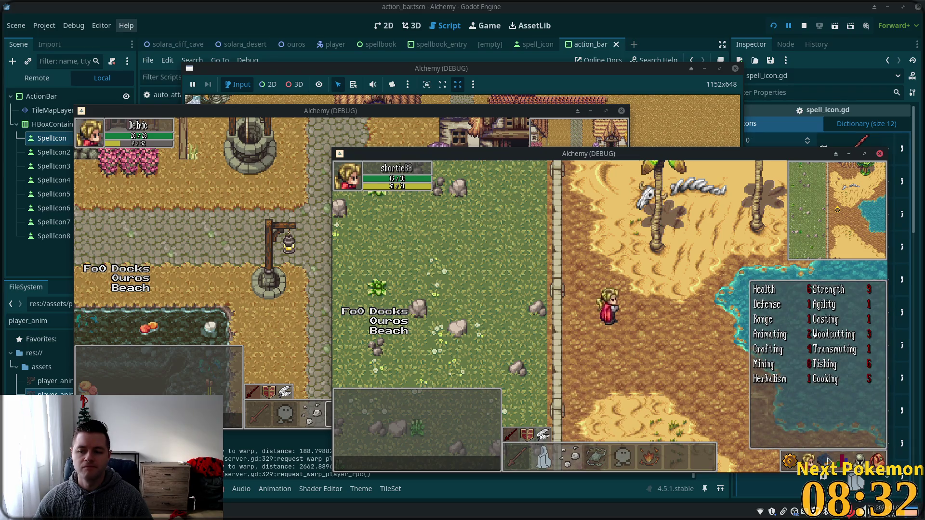
click(675, 6)
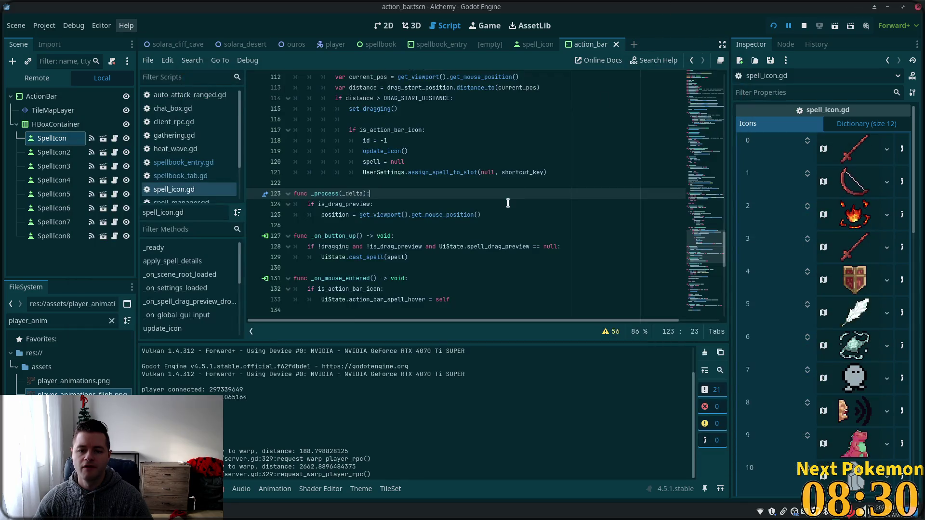
Scroll spell_icon.gd up from line 128 and open the spell_icon scene tab.
click(347, 246)
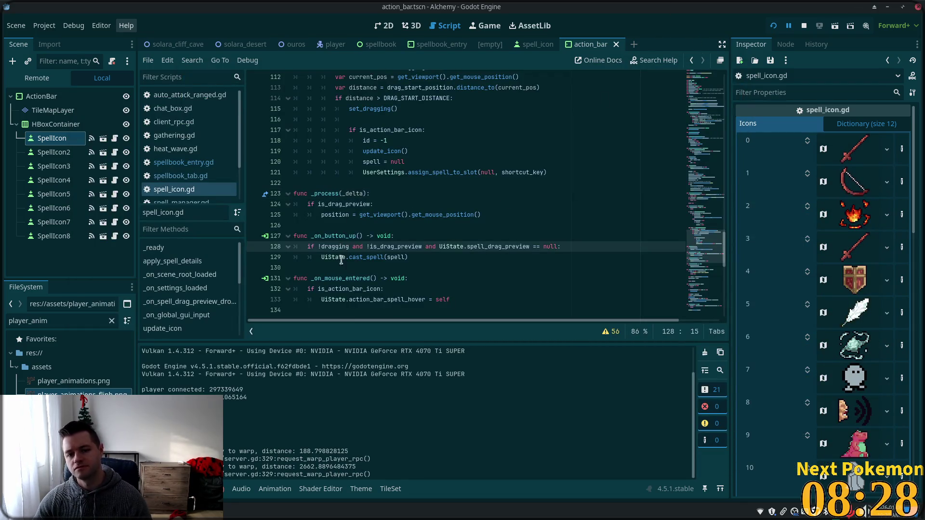
scroll(376, 219, up, 1)
scroll(382, 266, up, 3)
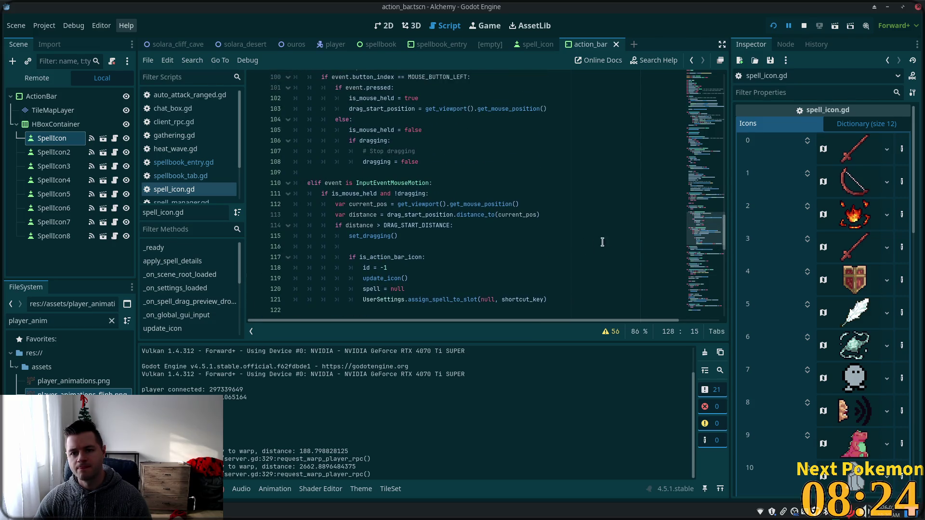
click(531, 45)
drag(701, 232, 700, 278)
In VS Code, change line 161 to 'disabled = !spell_enabled_for_player()', then return to Godot.
key(alt+Tab)
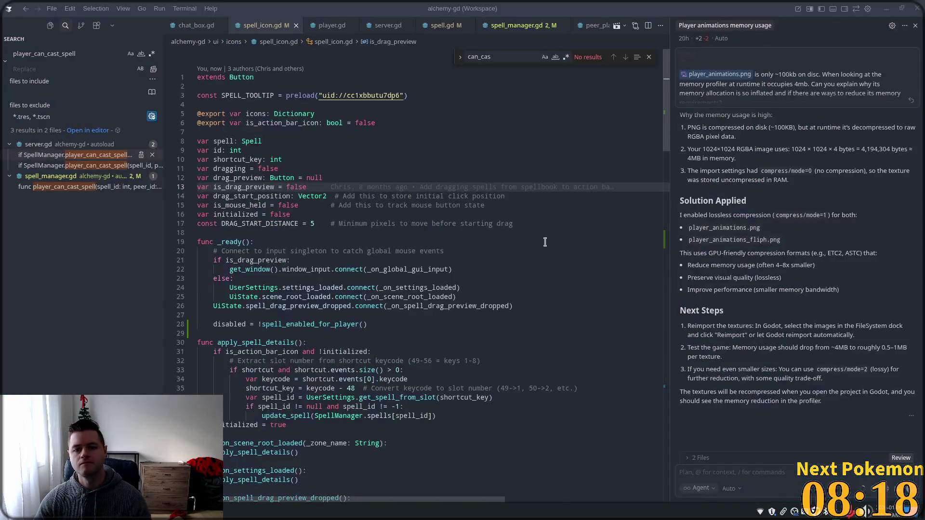
mouse_move(667, 111)
mouse_down()
mouse_move(666, 397)
mouse_move(657, 406)
mouse_up()
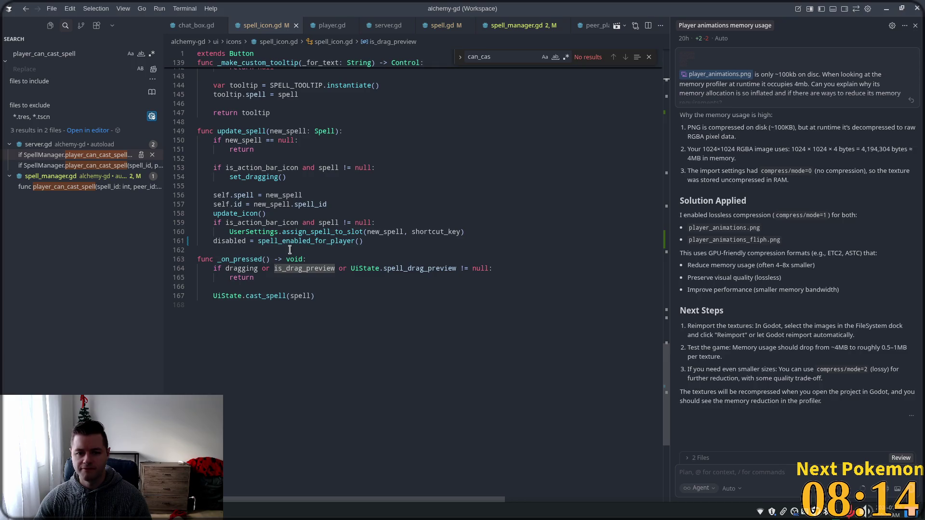
click(236, 251)
double_click(235, 241)
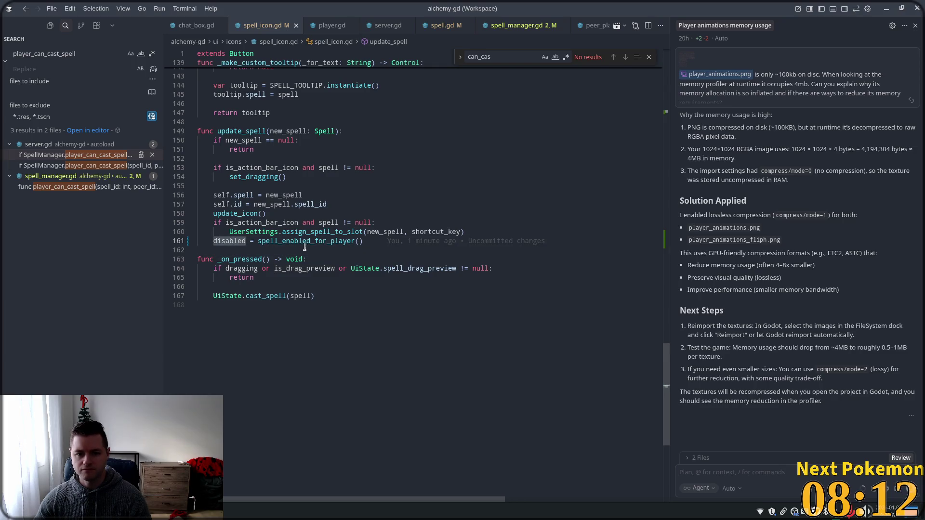
click(258, 241)
text(!)
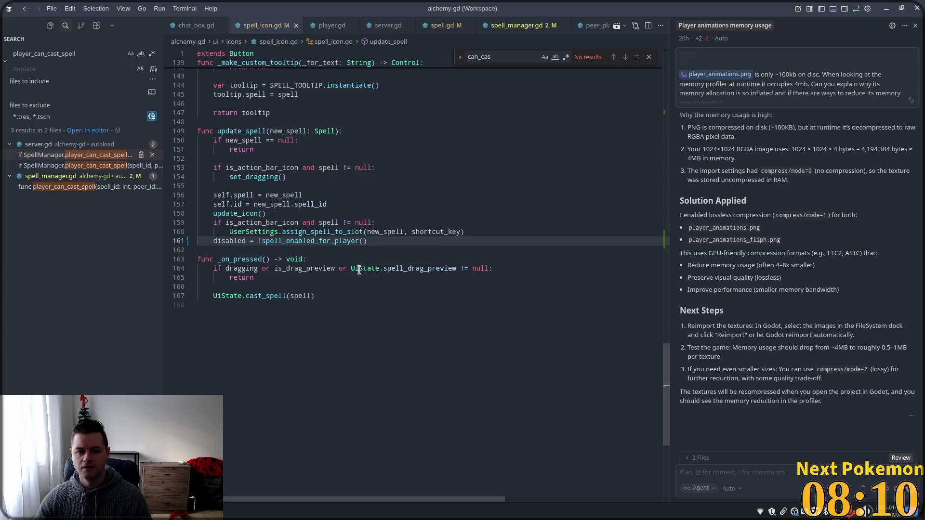
key(alt+Tab)
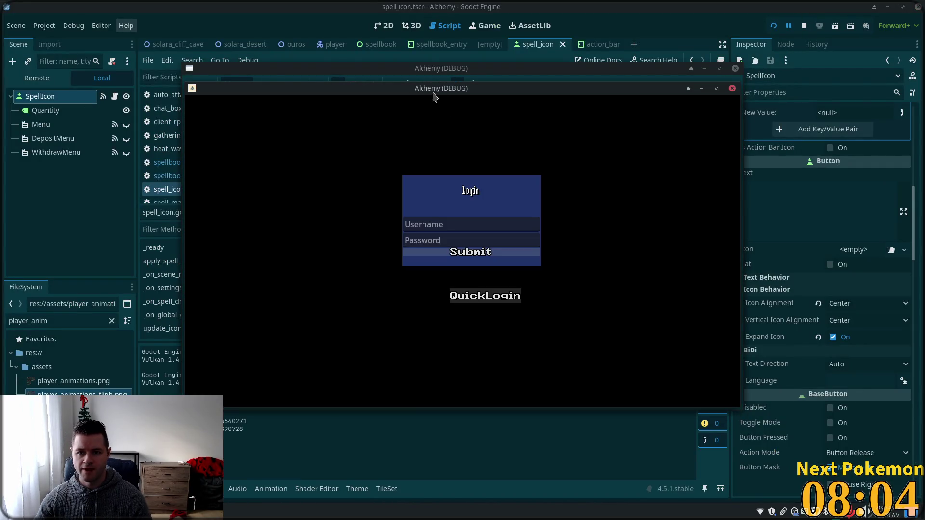
Arrange the two game clients side by side, walk south, and rearrange the action-bar icons.
mouse_move(398, 98)
mouse_down()
mouse_move(292, 158)
mouse_move(234, 138)
mouse_up()
mouse_move(282, 92)
mouse_down()
mouse_move(350, 107)
mouse_move(436, 190)
mouse_move(444, 182)
mouse_up()
drag(244, 145, 237, 153)
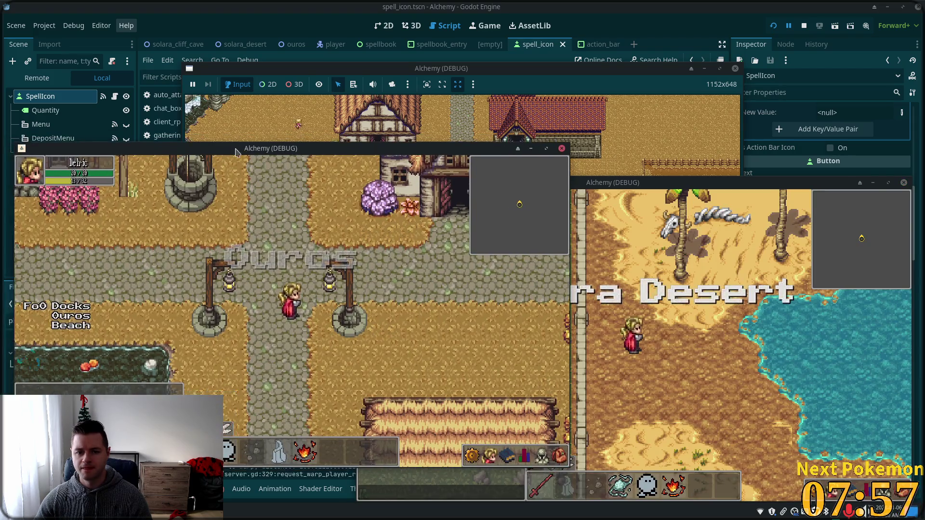
key(s)
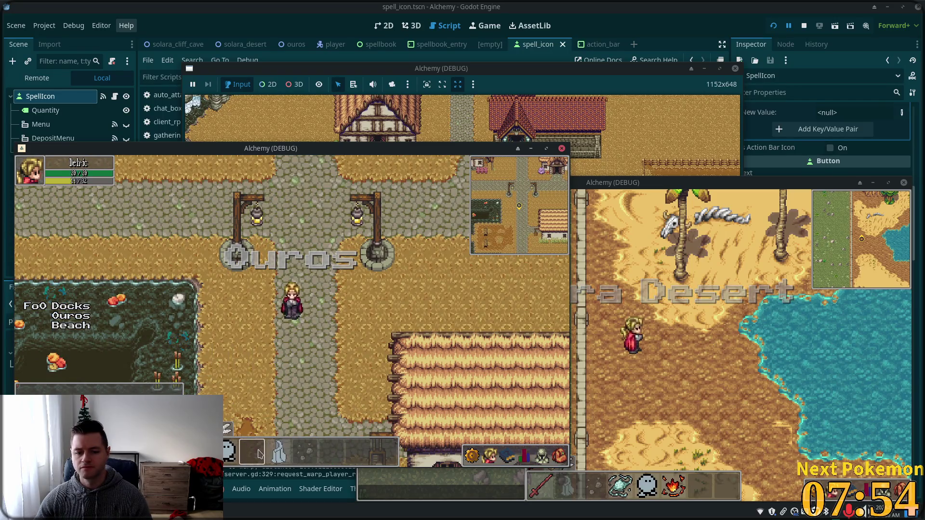
drag(252, 453, 304, 453)
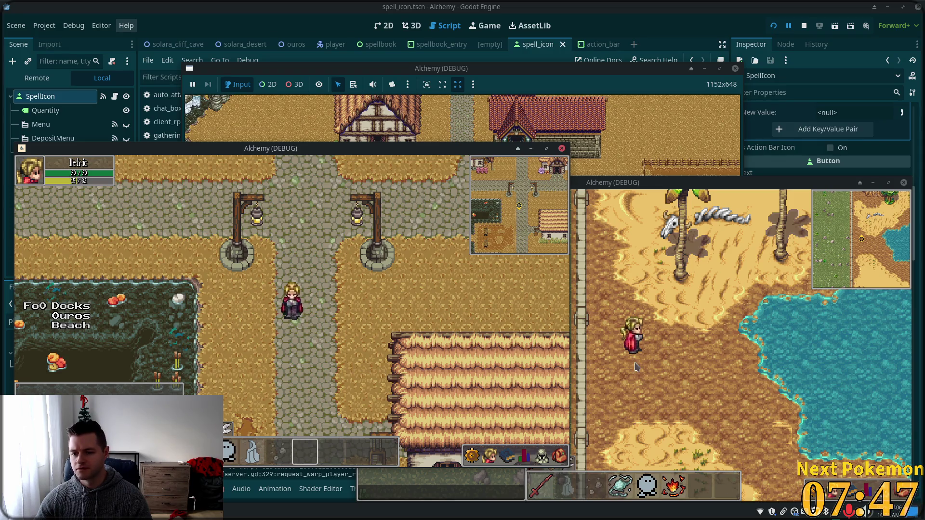
Walk the desert character north past the cacti and west onto the bridge.
key(w)
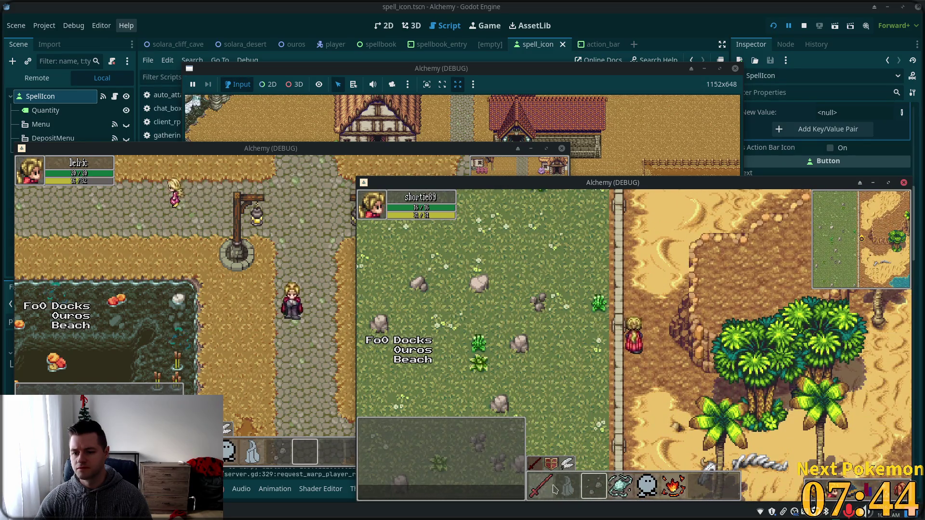
key(w)
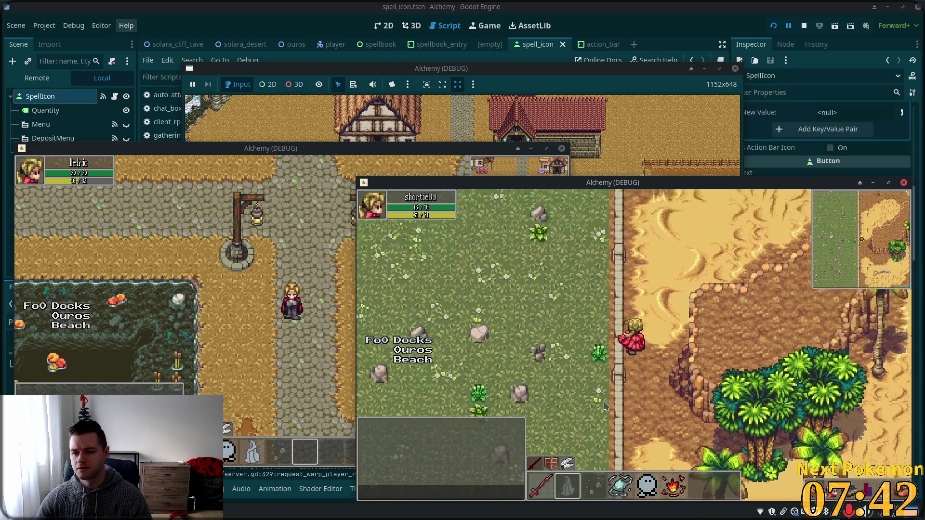
key(d)
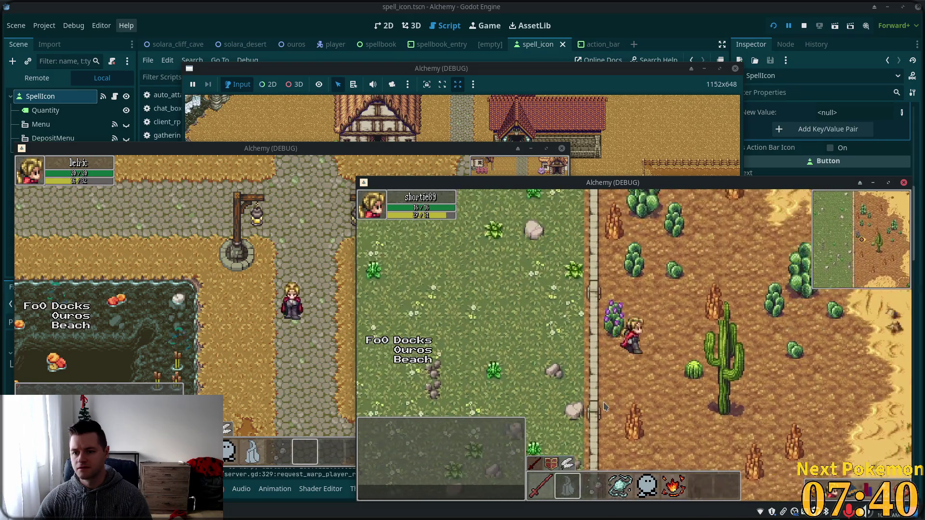
key(a)
key(w)
key(a)
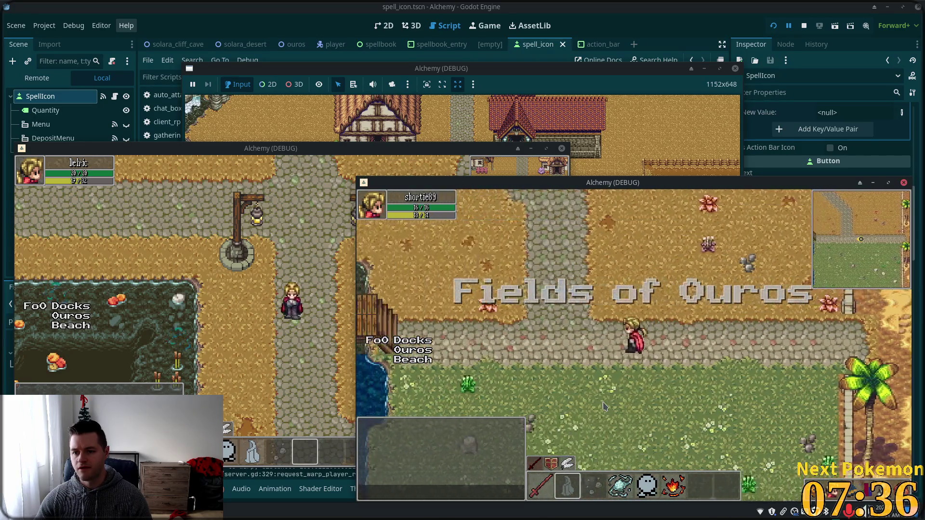
key(a)
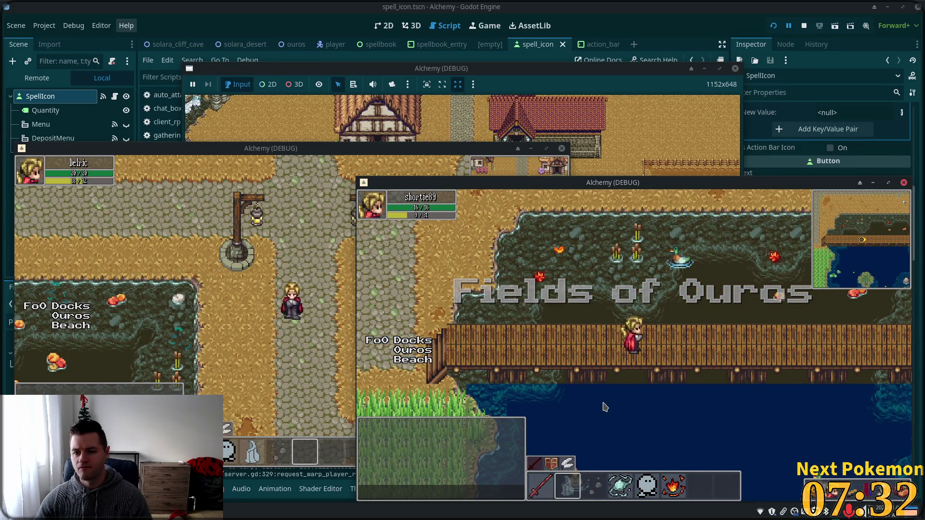
In the other client, walk the character south toward the fence and pick an action-bar slot.
click(409, 379)
key(w)
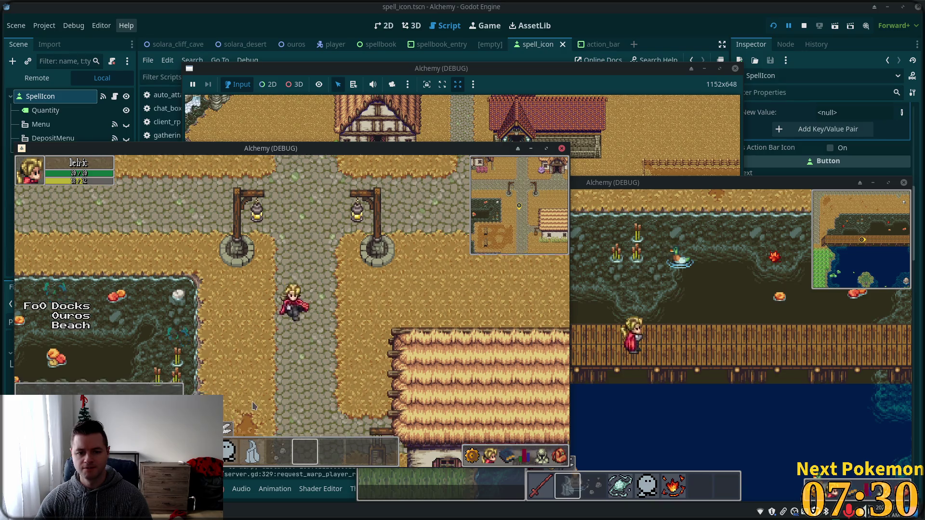
key(Down)
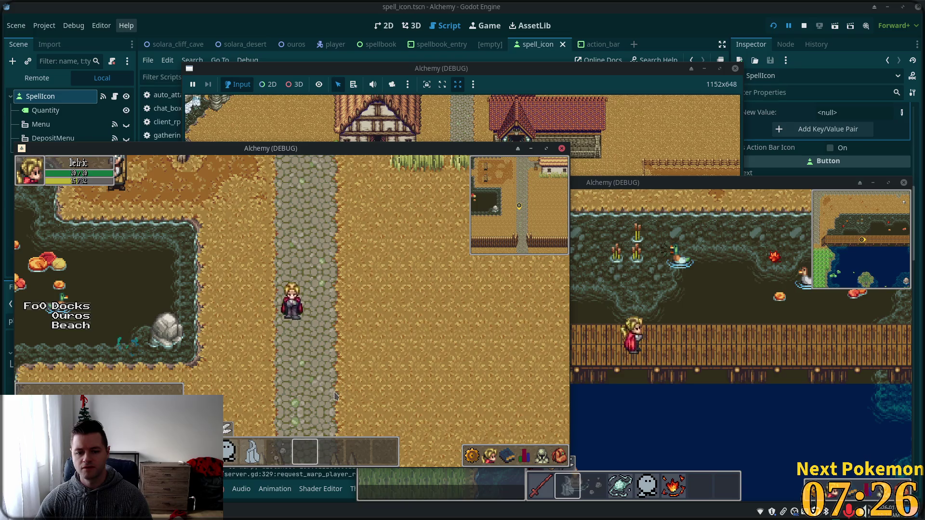
click(276, 451)
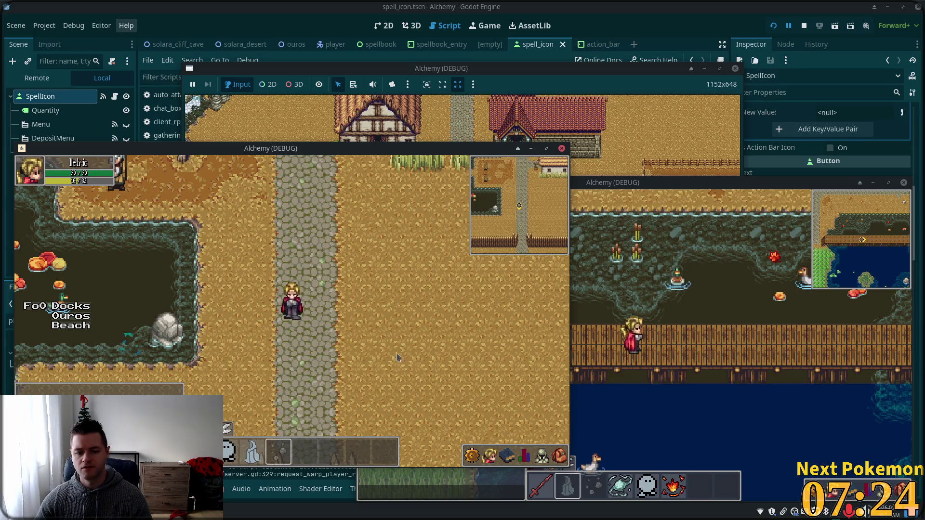
key(Down)
key(Left)
key(Down)
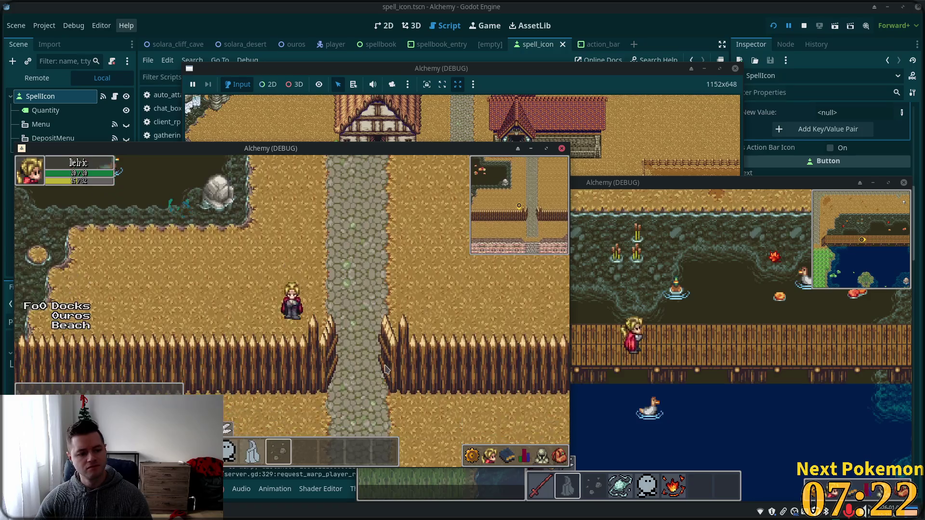
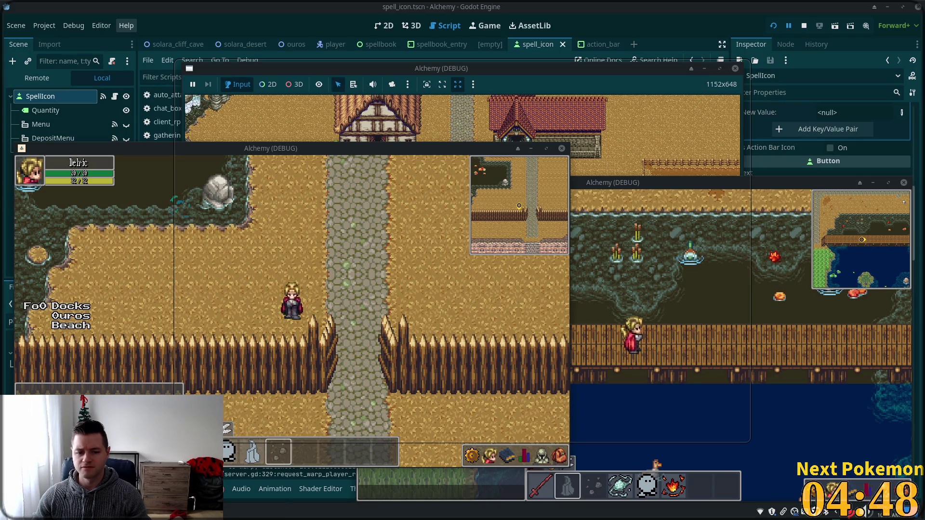
Resize the overlay window from its window actions menu.
right_click(197, 512)
mouse_move(236, 403)
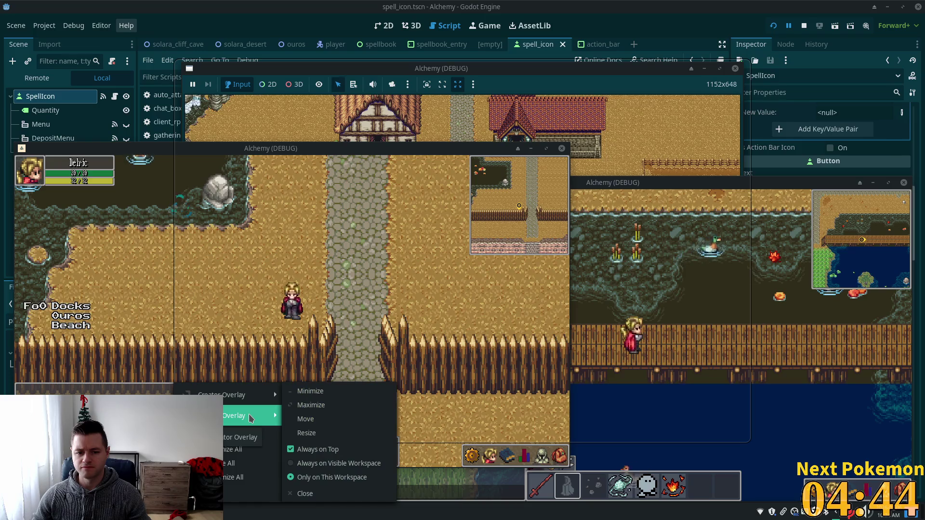
click(310, 434)
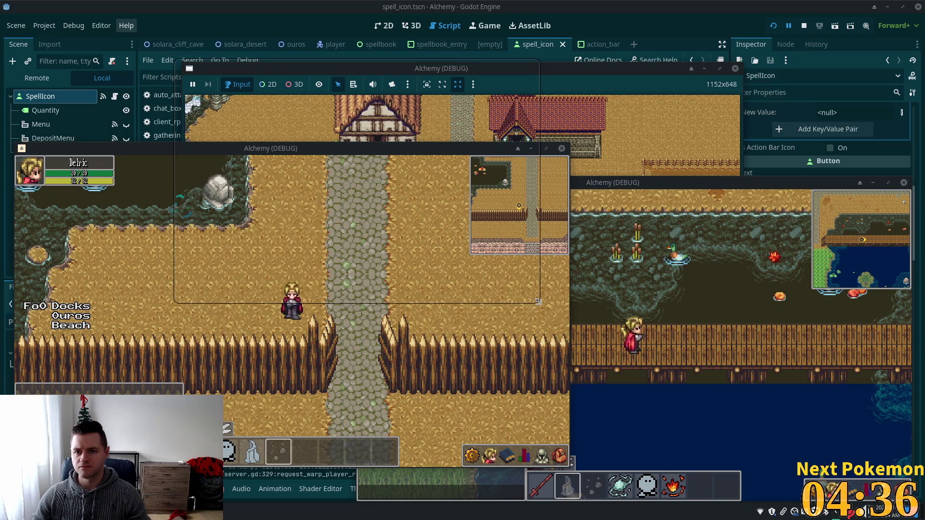
click(198, 511)
Try twice to move the overlay window, cancelling the move both times.
mouse_move(238, 419)
mouse_move(236, 395)
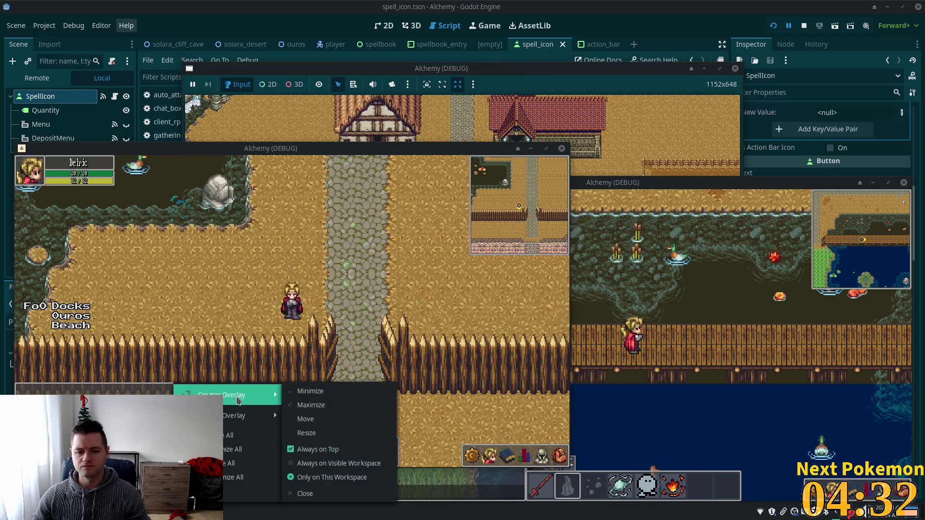
click(311, 418)
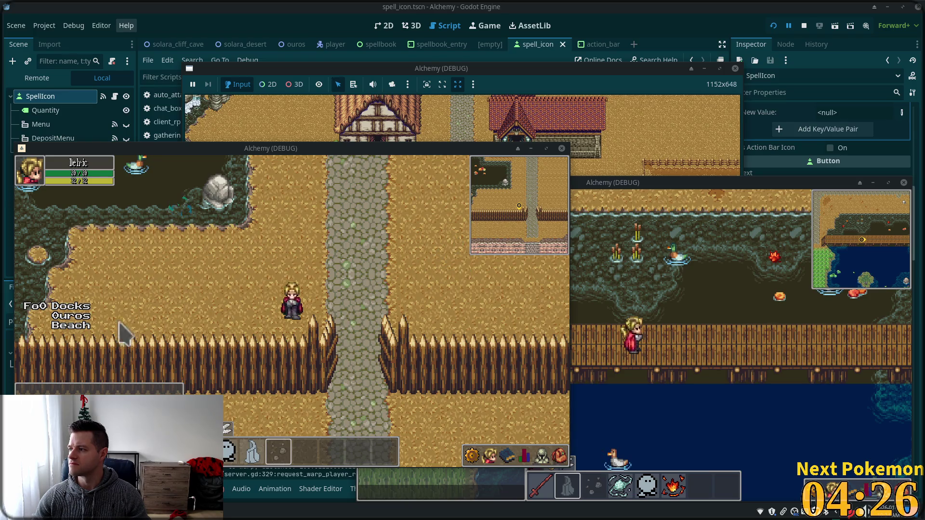
key(Escape)
key(Escape)
right_click(183, 512)
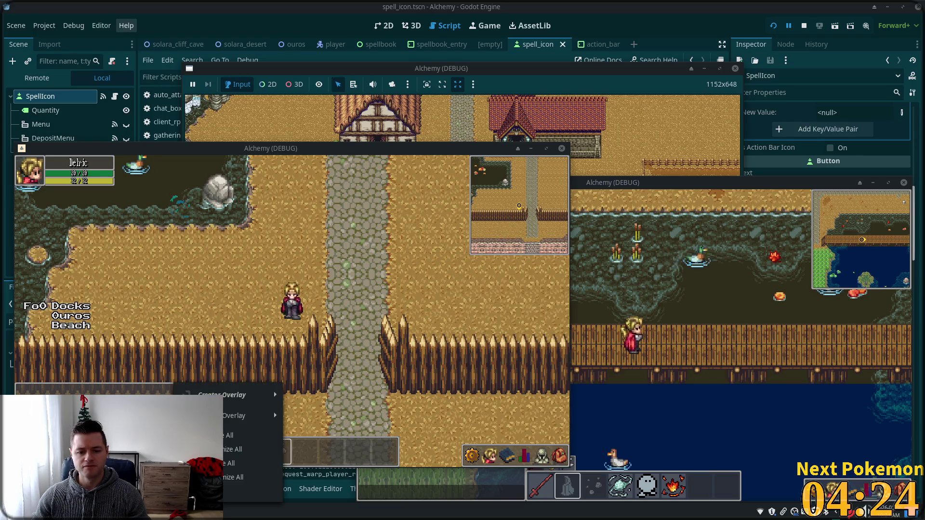
mouse_move(243, 417)
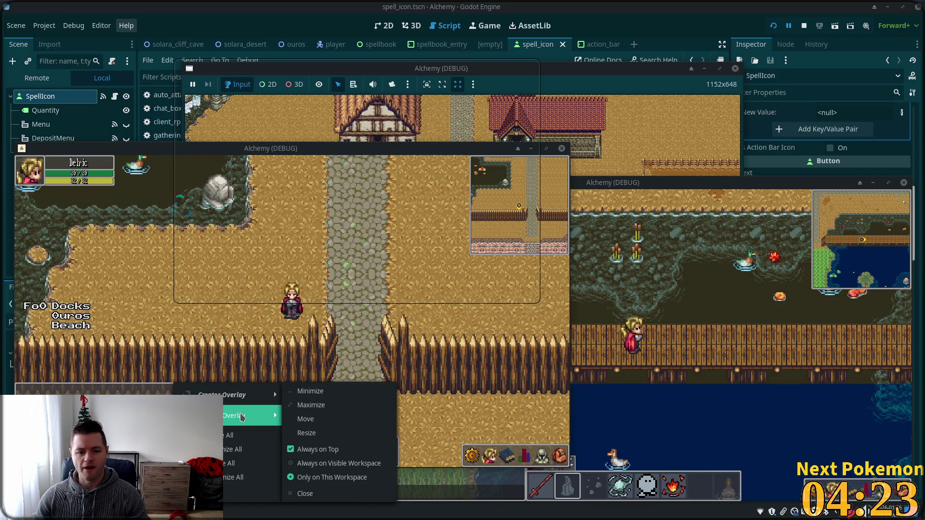
click(305, 419)
key(Escape)
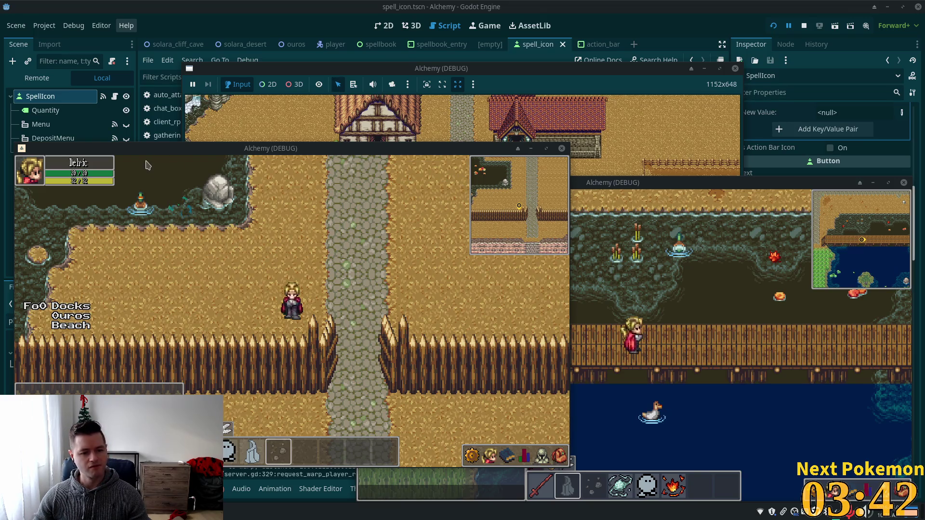
Walk the player through the fence gap and down the cliff stairs, casting a spell on the way.
key(Right)
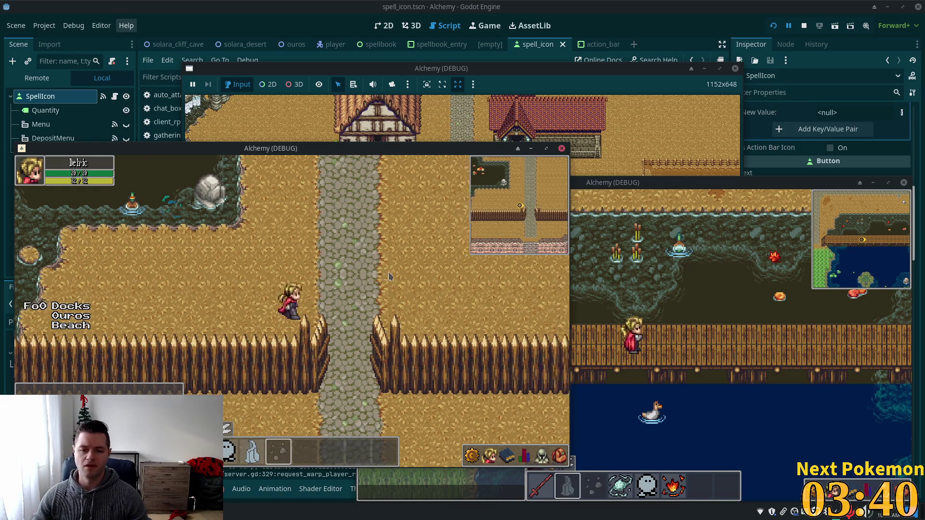
key(Down)
key(Down)
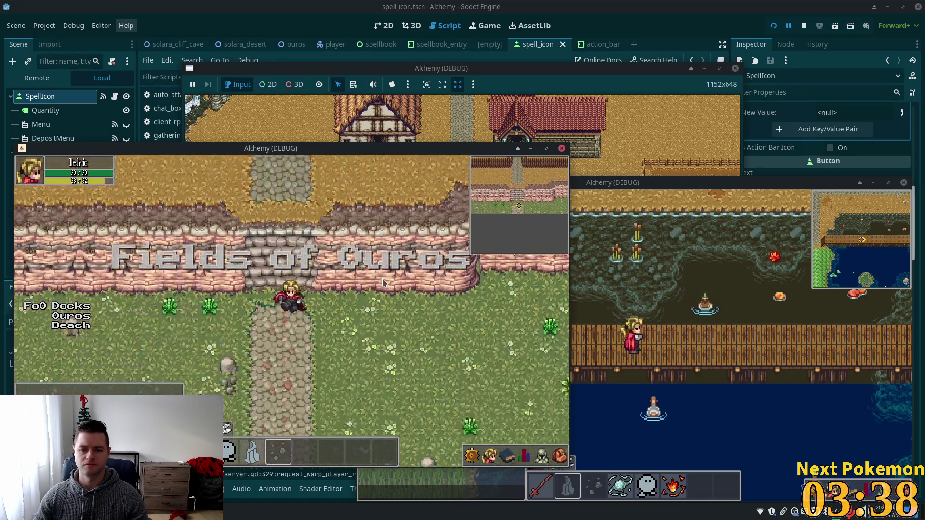
key(Down)
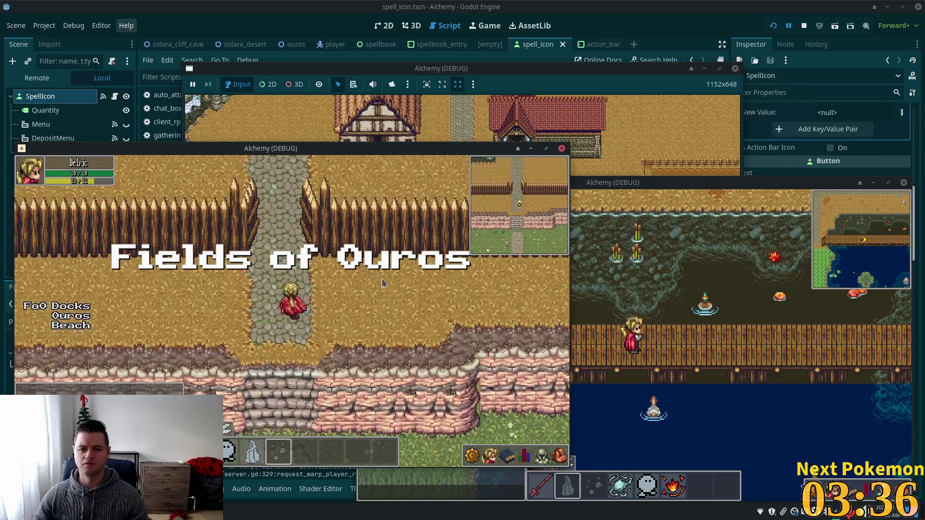
key(Up)
key(Down)
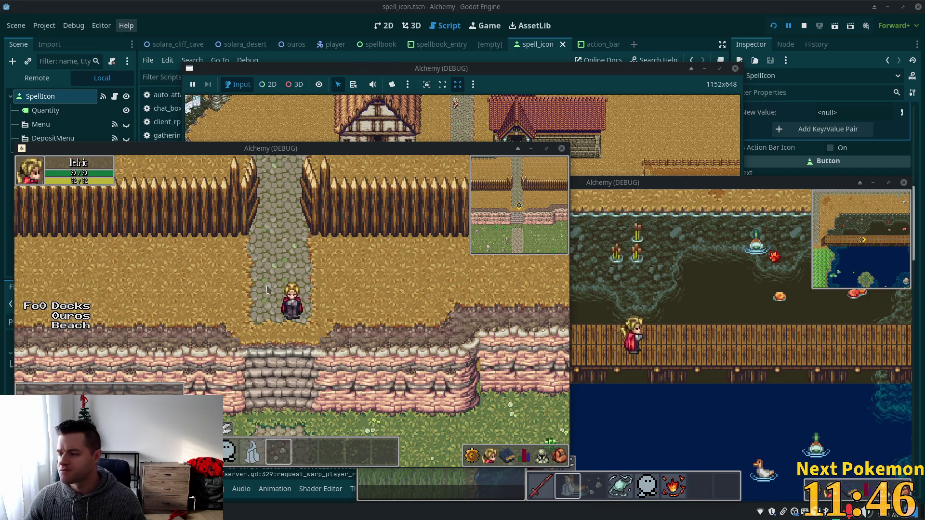
key(Down)
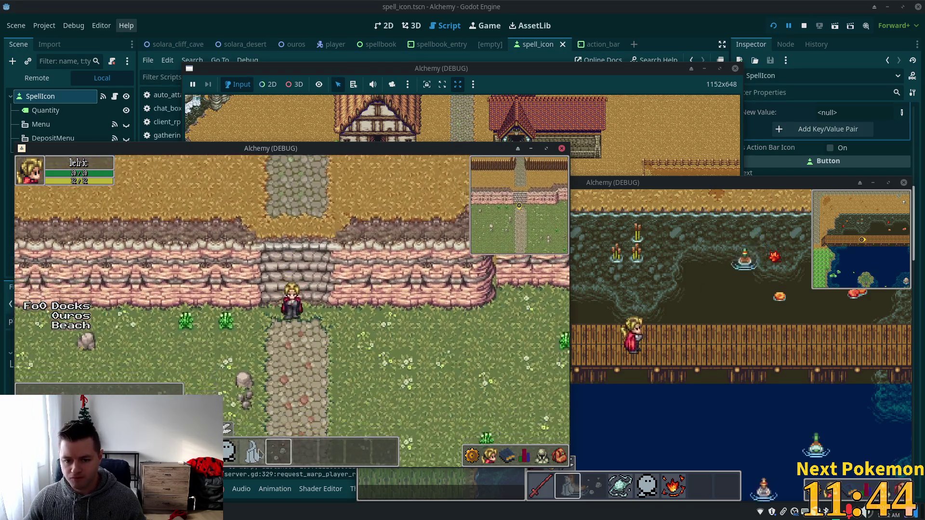
mouse_move(288, 455)
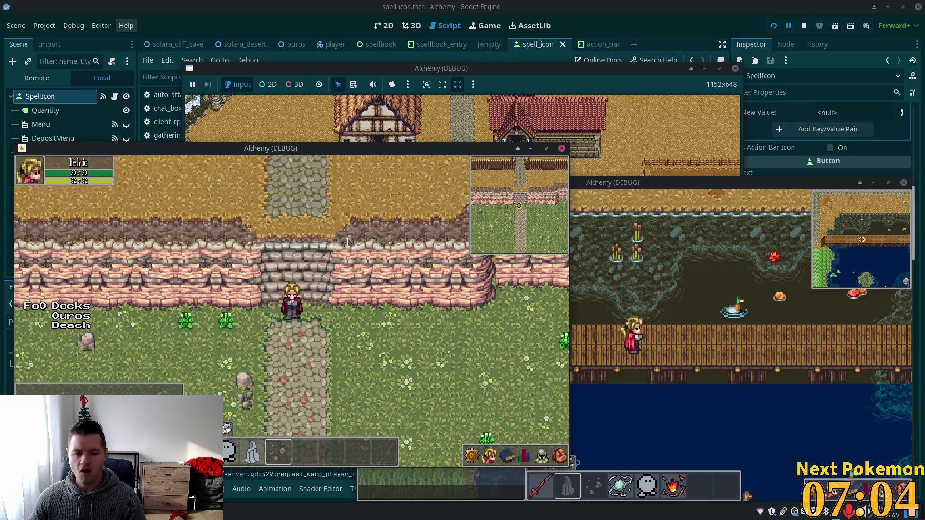
Walk back up and open the spellbook's spells list to view the Stone Barrage and Stone Wave tooltips.
key(w)
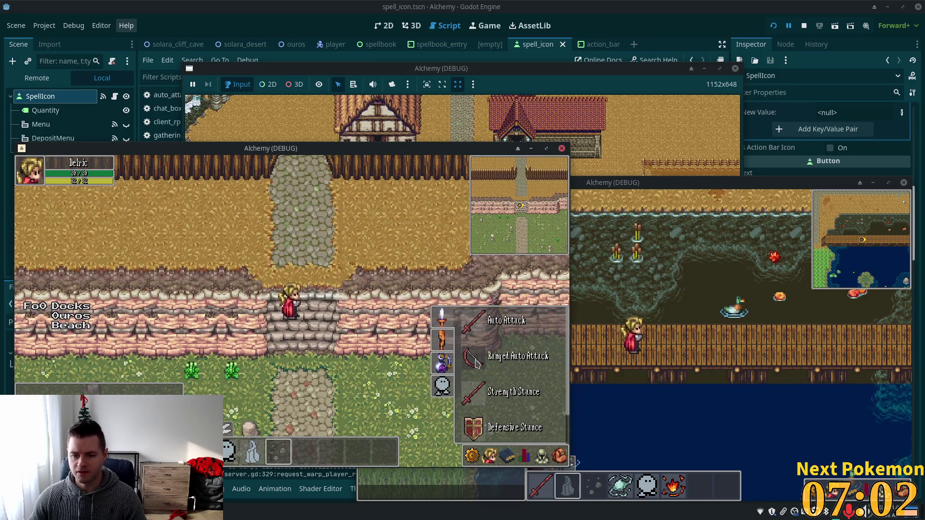
mouse_move(475, 364)
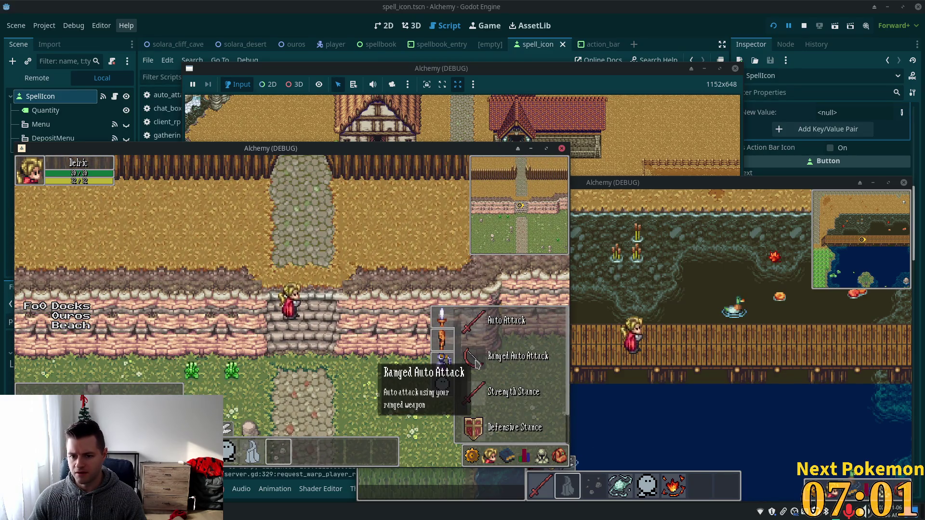
click(442, 340)
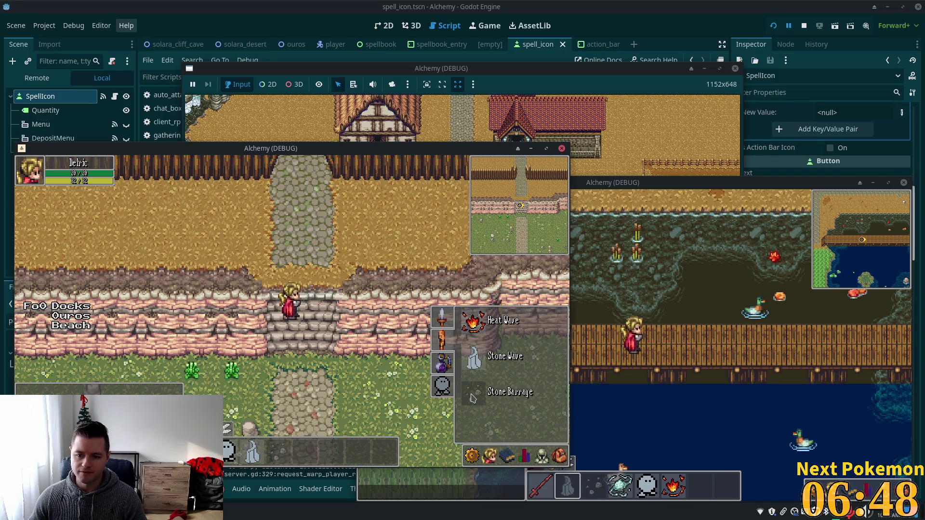
mouse_move(473, 397)
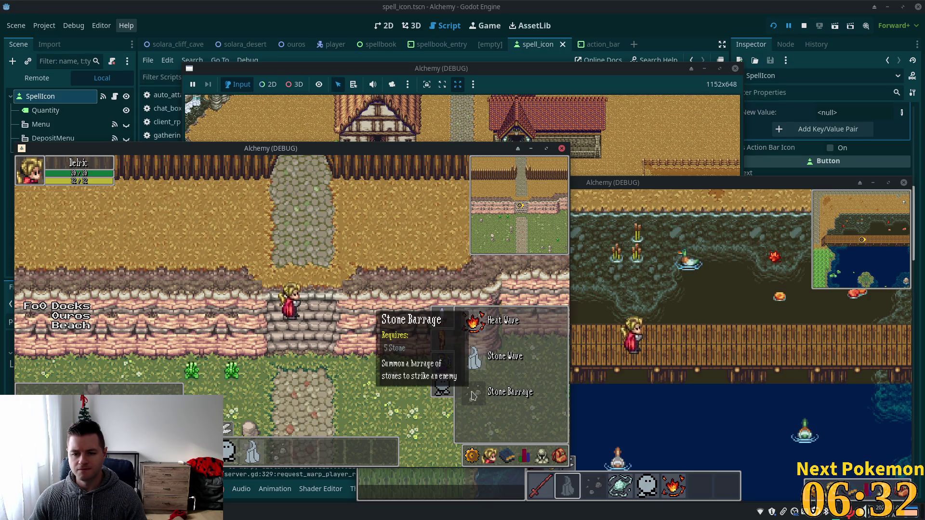
key(Escape)
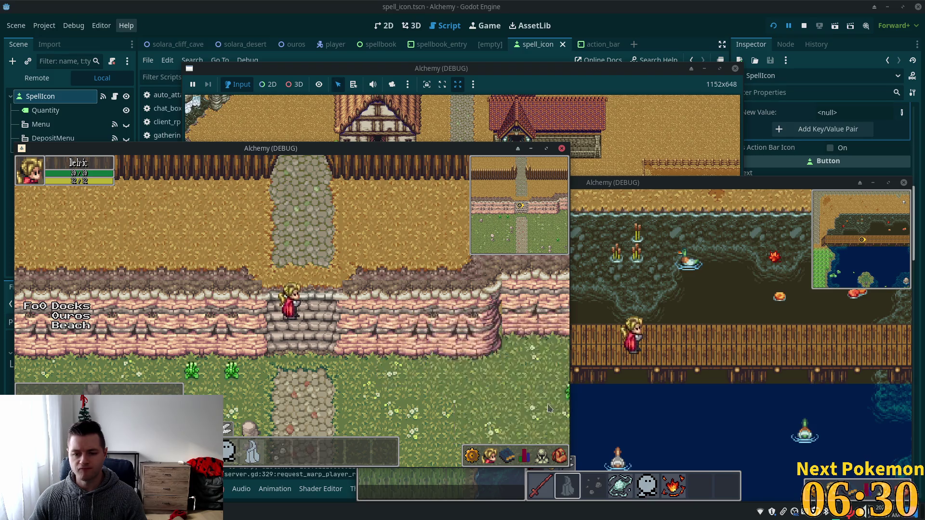
click(509, 454)
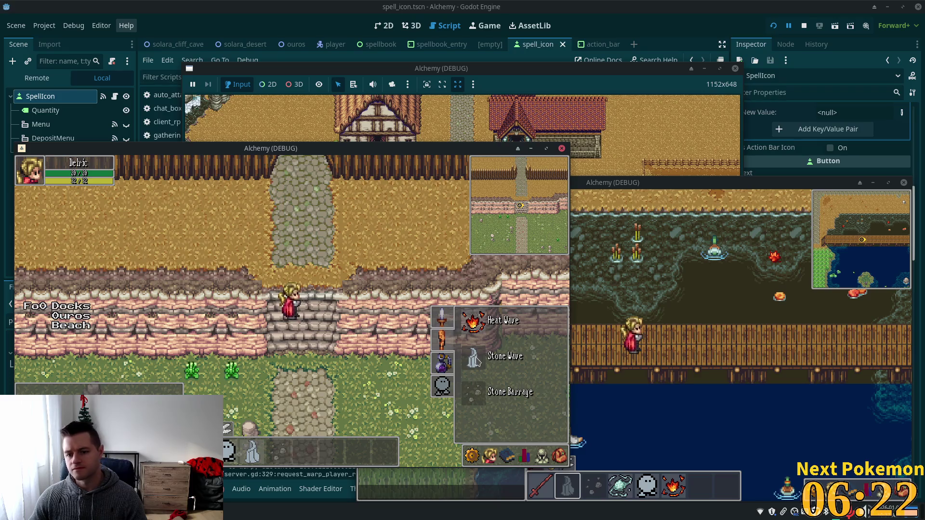
mouse_move(476, 361)
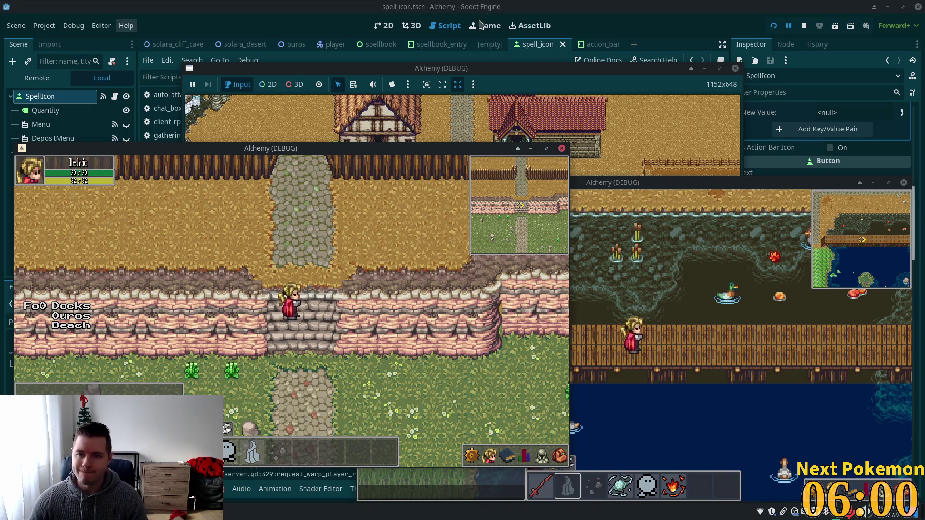
Return to the editor and check the spellbook_entry and spell_icon scenes.
click(489, 44)
click(515, 45)
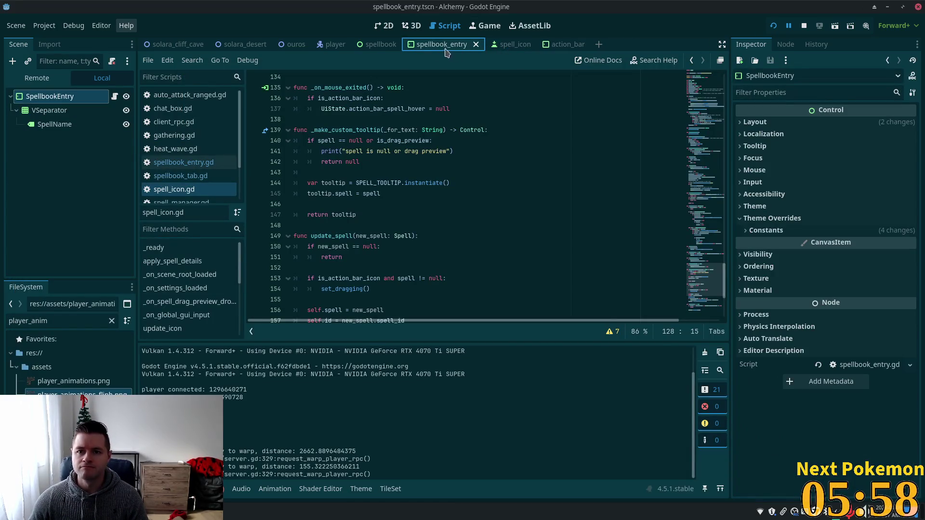
click(509, 45)
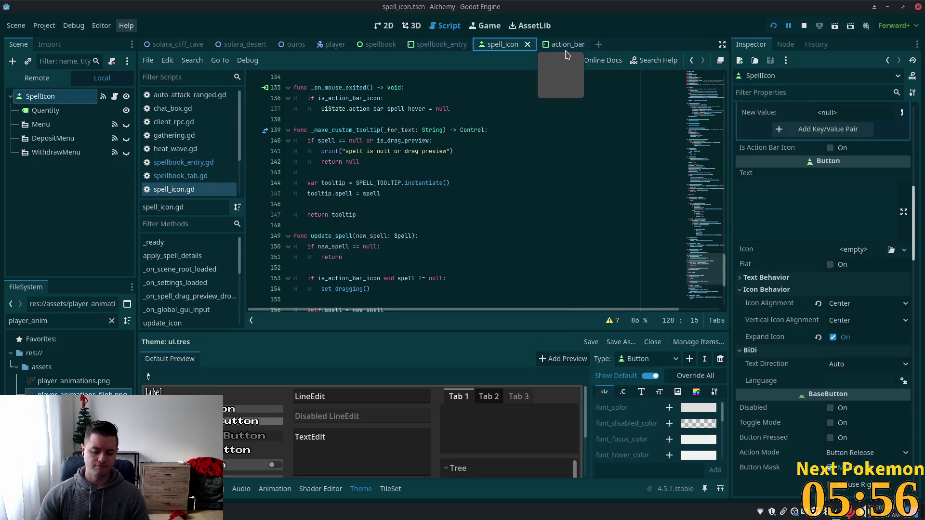
Find spell_tooltip.tscn via Quick Open and zoom in on it in the 2D view.
key(alt+shift+o)
text(spell)
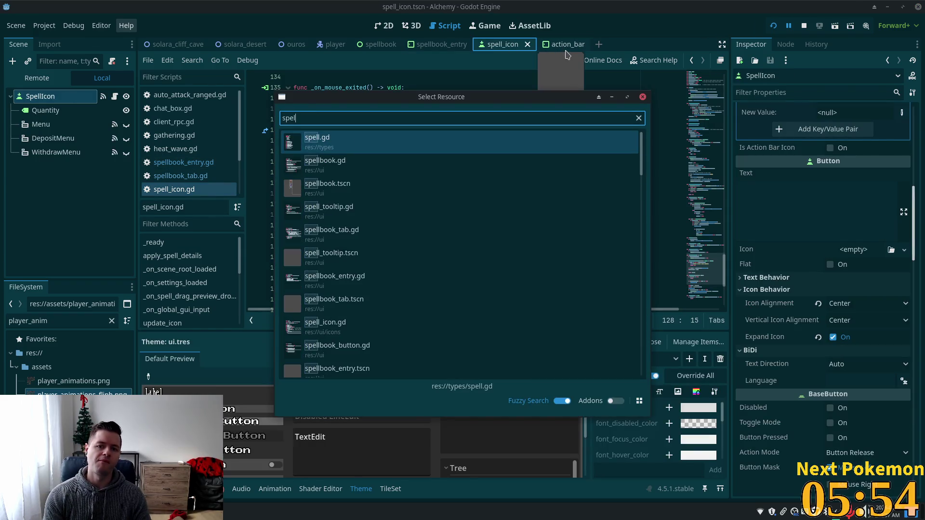
text(_)
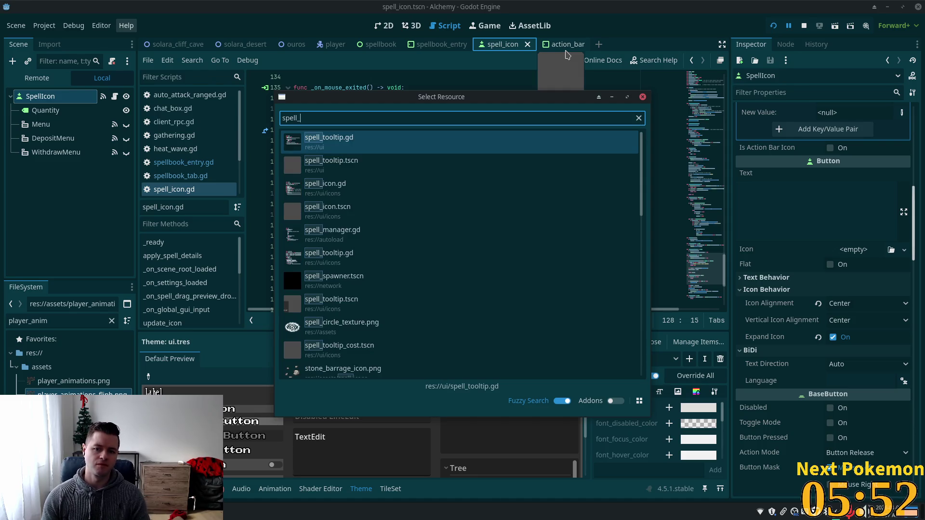
double_click(323, 167)
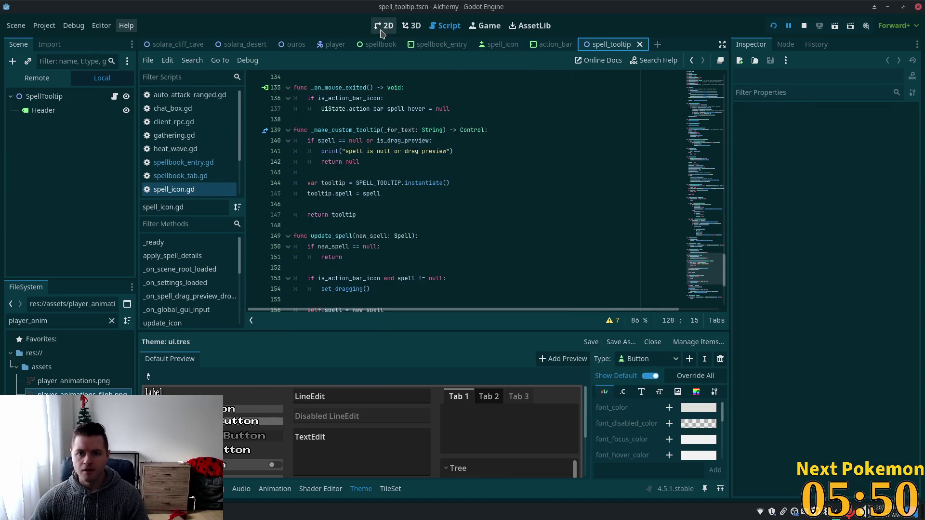
click(384, 25)
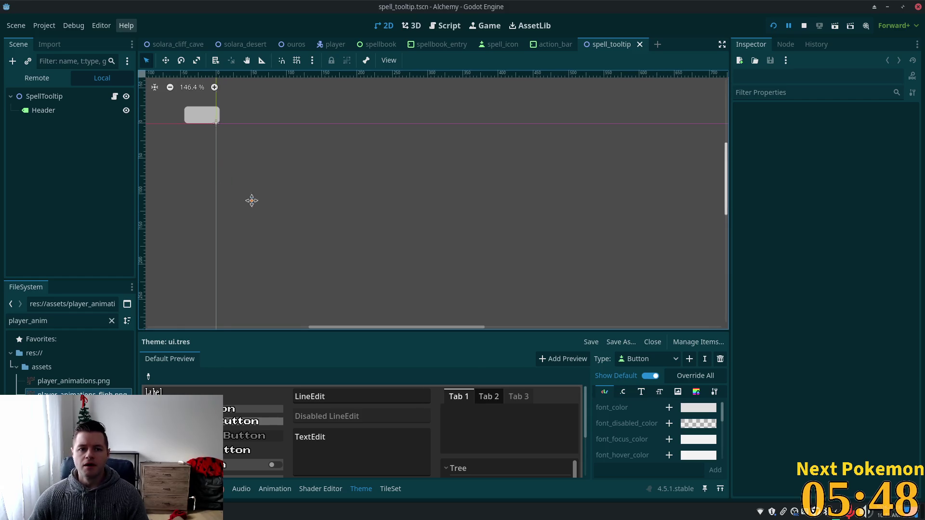
scroll(270, 199, up, 3)
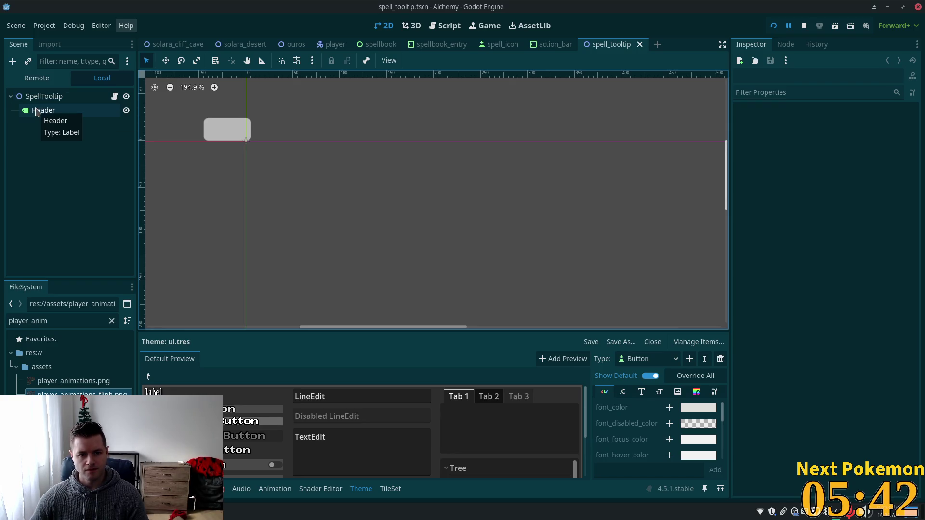
Open SpellTooltip's attached script spell_tooltip.gd, then bring up Quick Open.
click(114, 97)
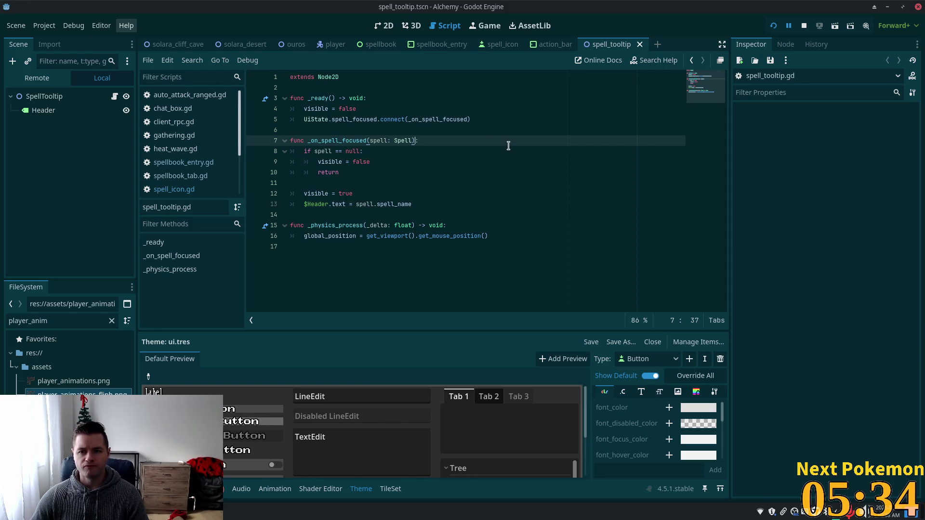
key(shift+alt+o)
Search for 'spell_icon' and open spell_icon.gd.
text(spell)
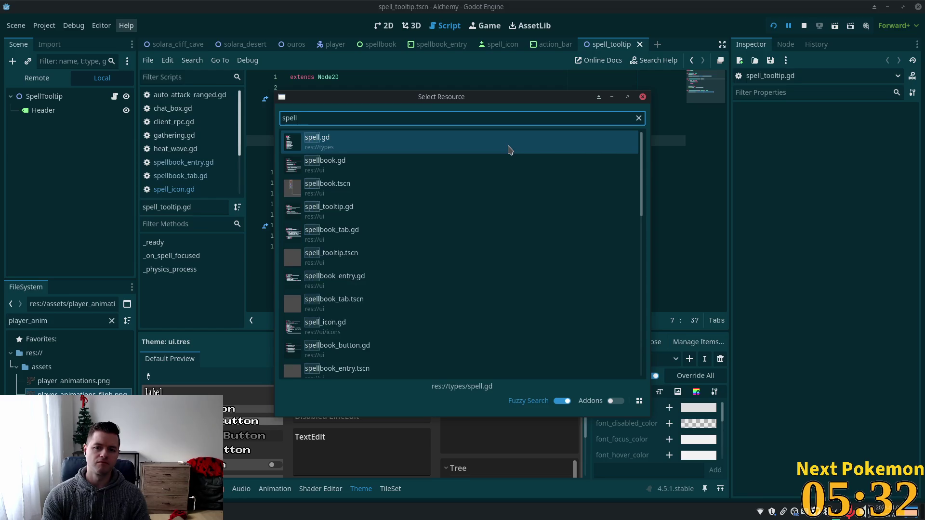
text(_icon)
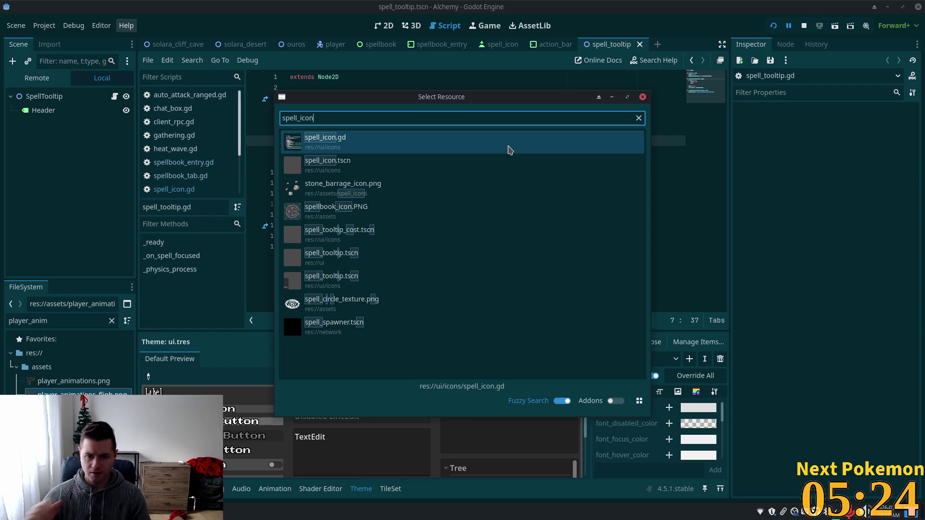
click(400, 141)
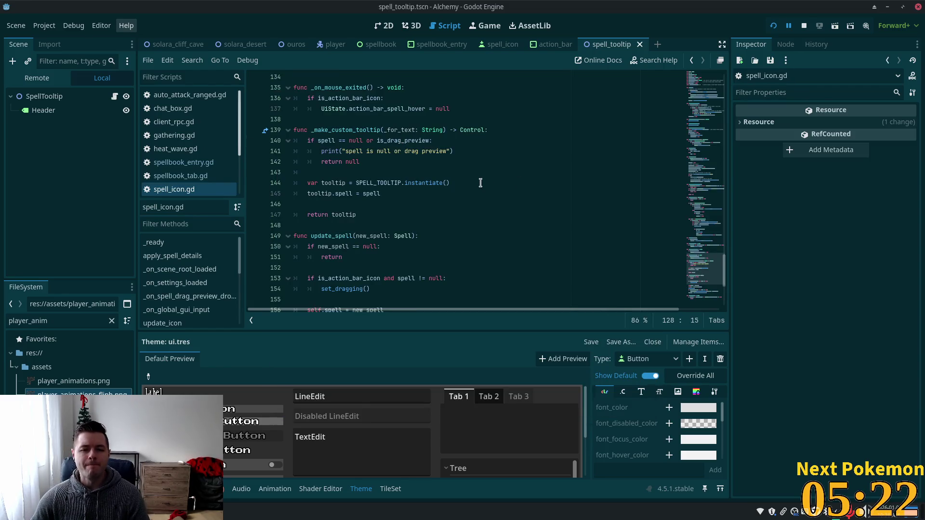
Inspect action_bar_spell_hover and the spell passed to the tooltip in spell_icon.gd.
mouse_move(704, 252)
mouse_down()
mouse_move(719, 99)
mouse_move(746, 254)
mouse_up()
double_click(382, 154)
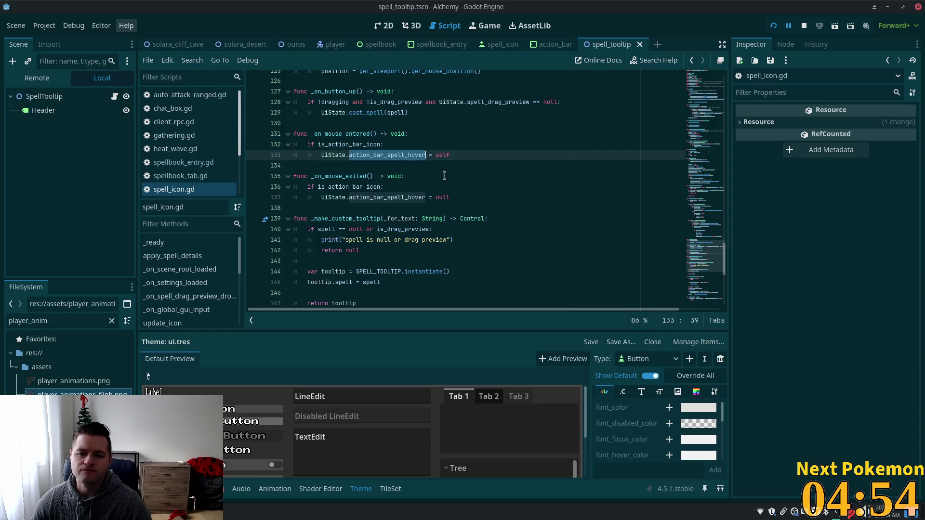
scroll(443, 176, down, 2)
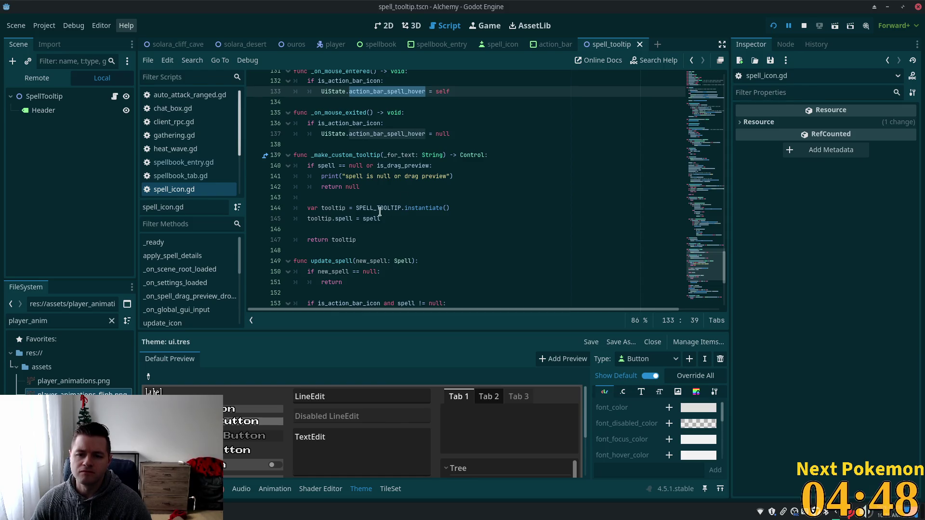
mouse_move(377, 212)
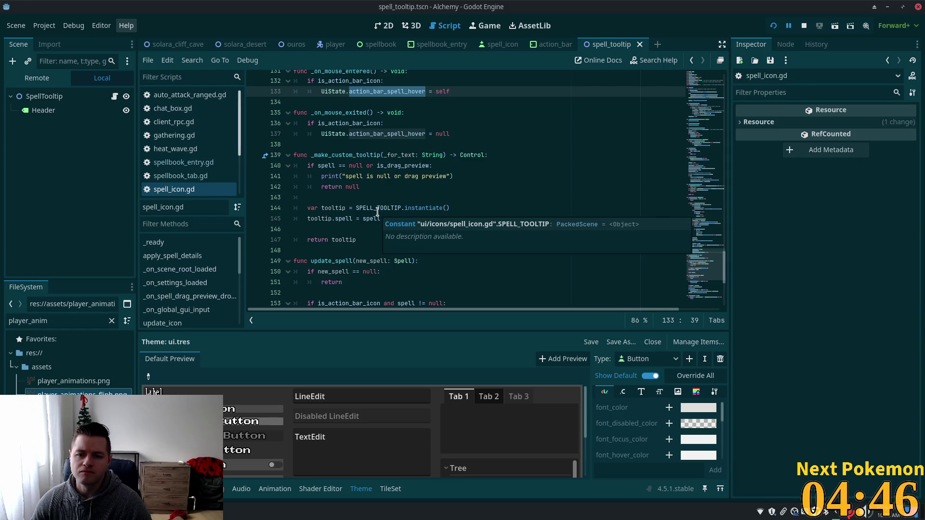
double_click(339, 219)
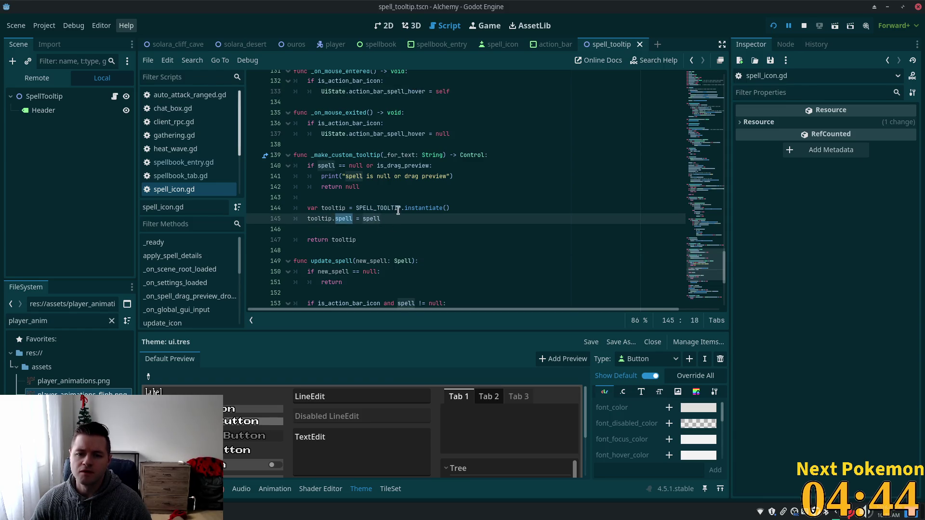
Follow SPELL_TOOLTIP to its preload and open icons/spell_tooltip.tscn in the 2D view.
double_click(398, 208)
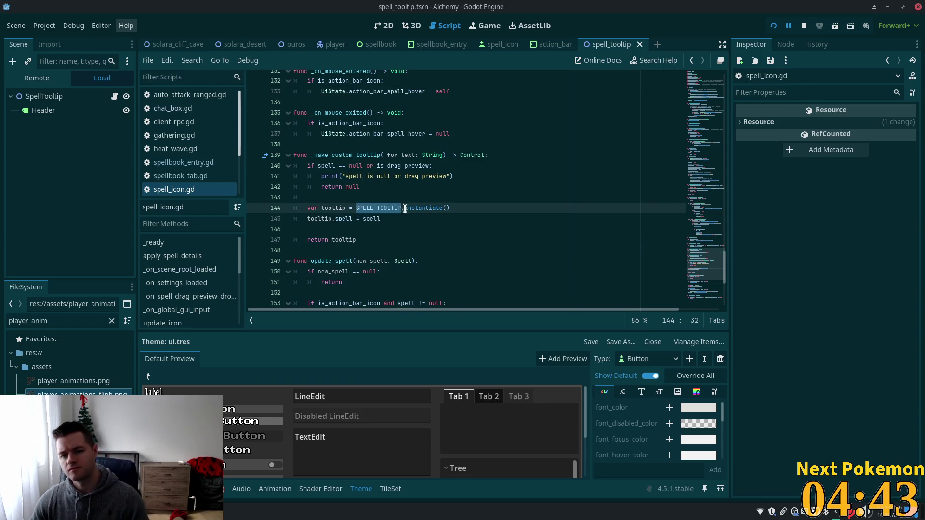
ctrl+click(380, 208)
ctrl+click(419, 99)
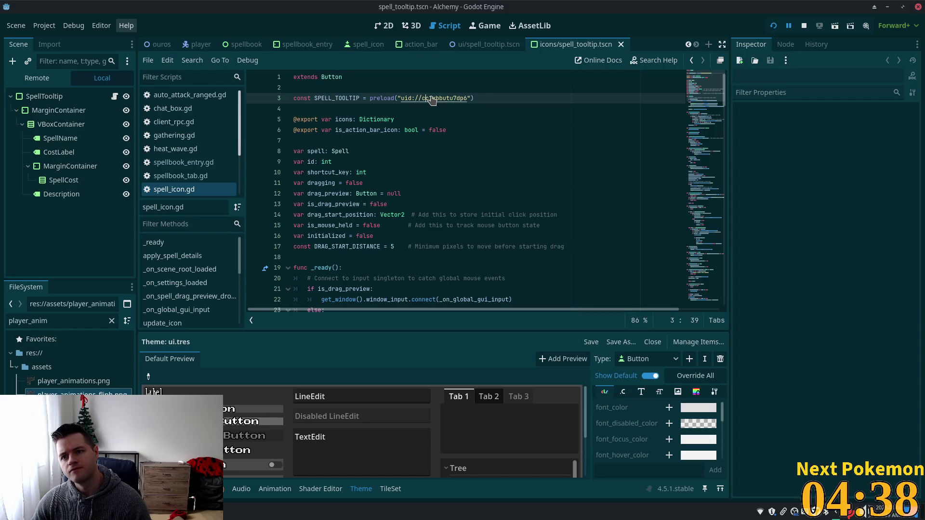
click(432, 100)
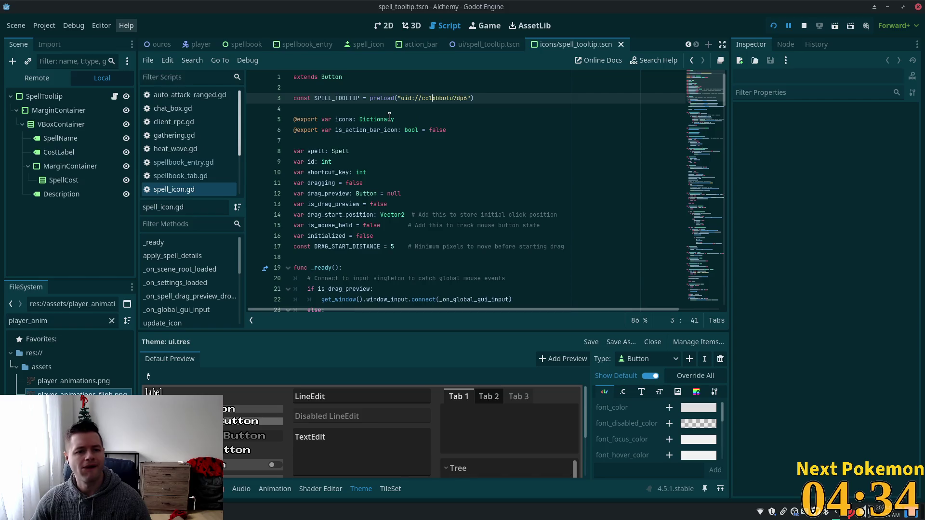
click(384, 25)
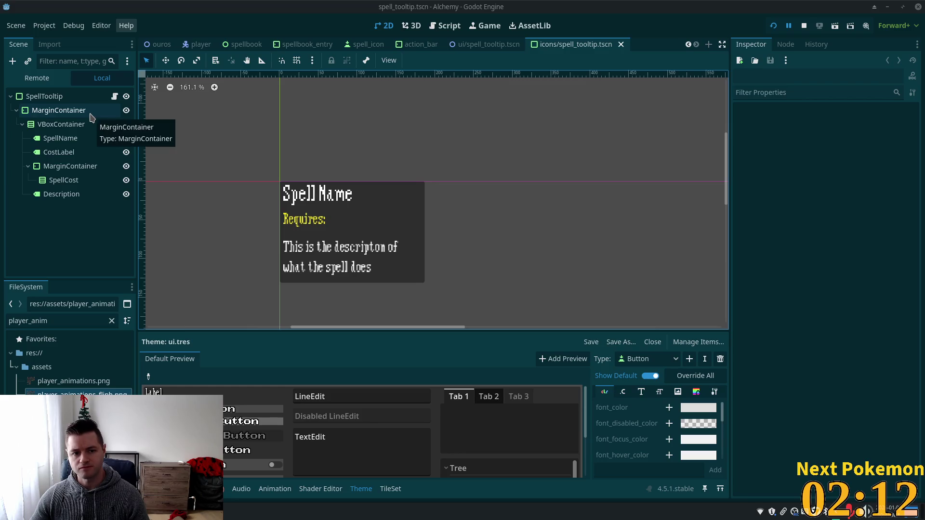
Select the SpellName label in the tooltip scene.
click(82, 138)
click(114, 98)
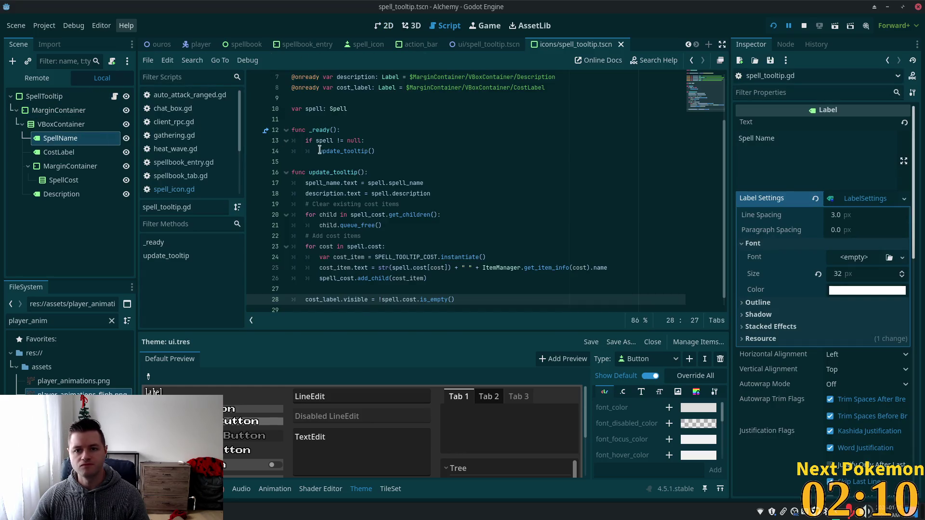
scroll(453, 162, down, 1)
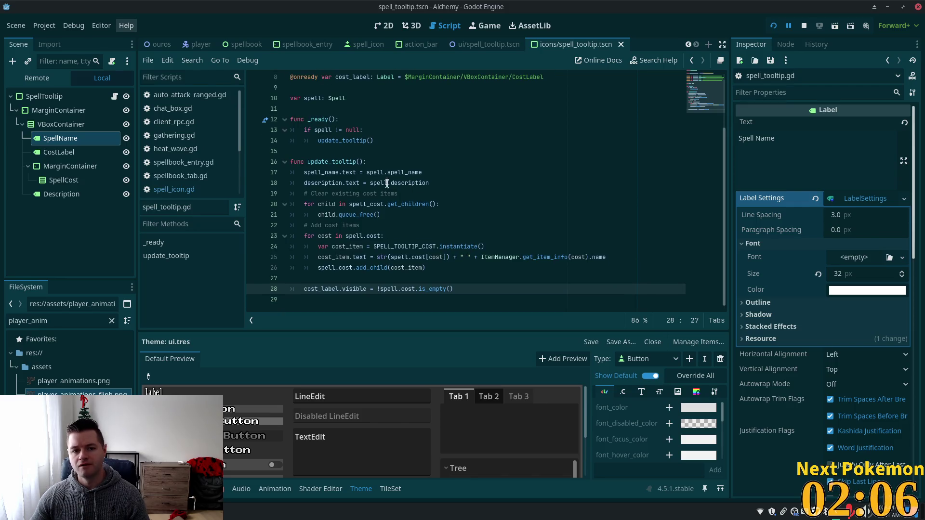
click(45, 153)
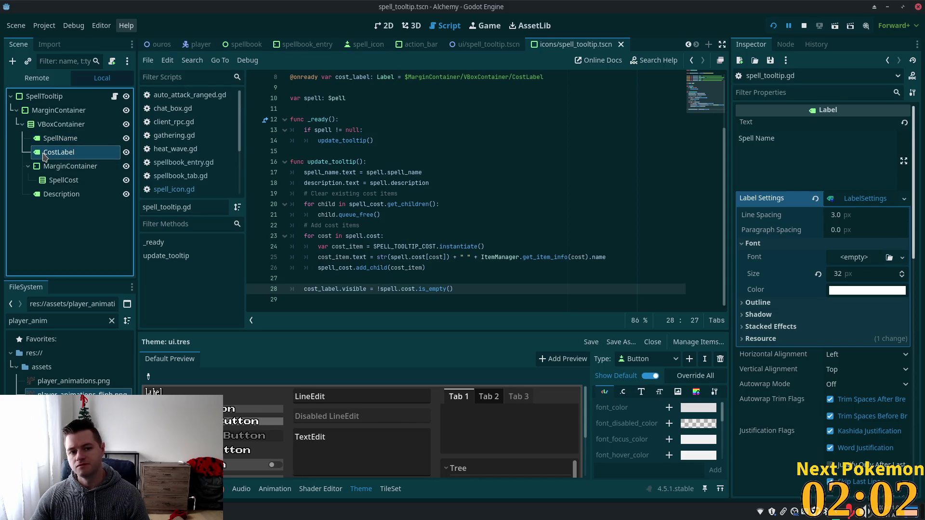
click(47, 141)
click(47, 141)
click(44, 154)
click(47, 142)
click(384, 26)
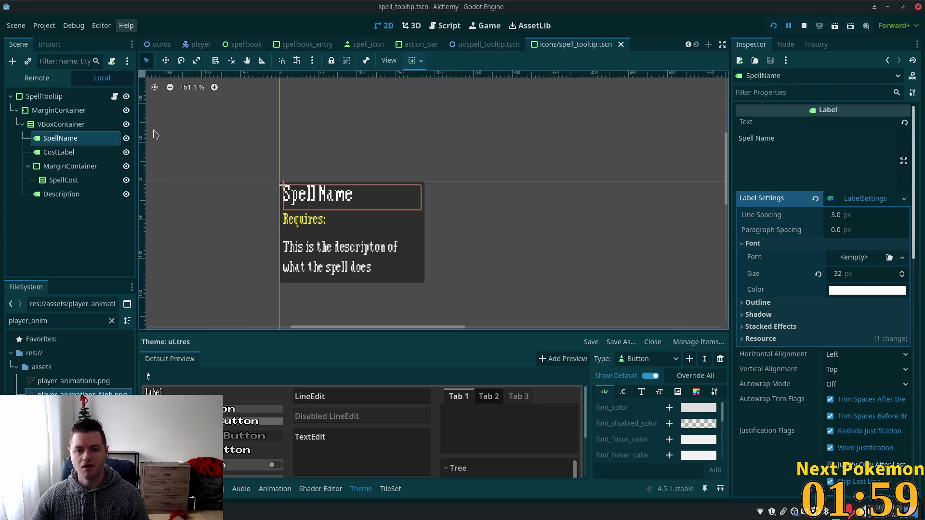
click(43, 153)
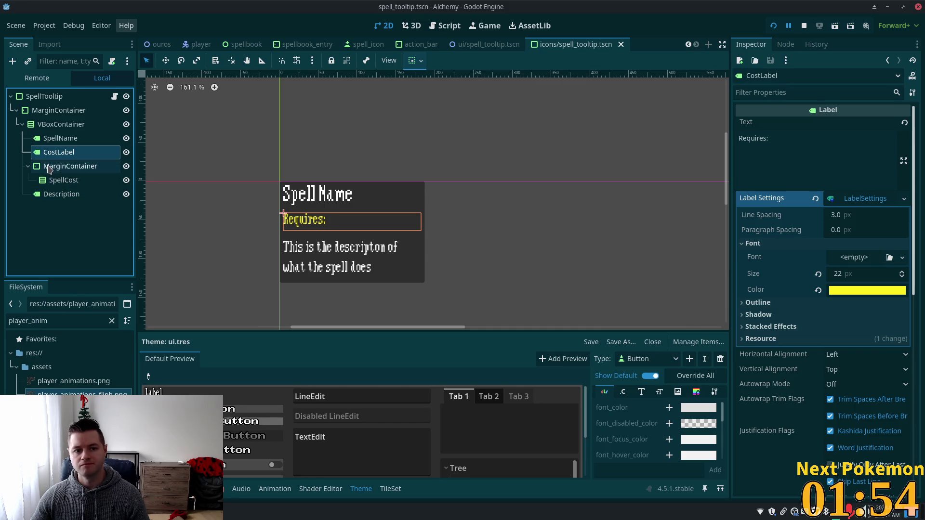
click(52, 180)
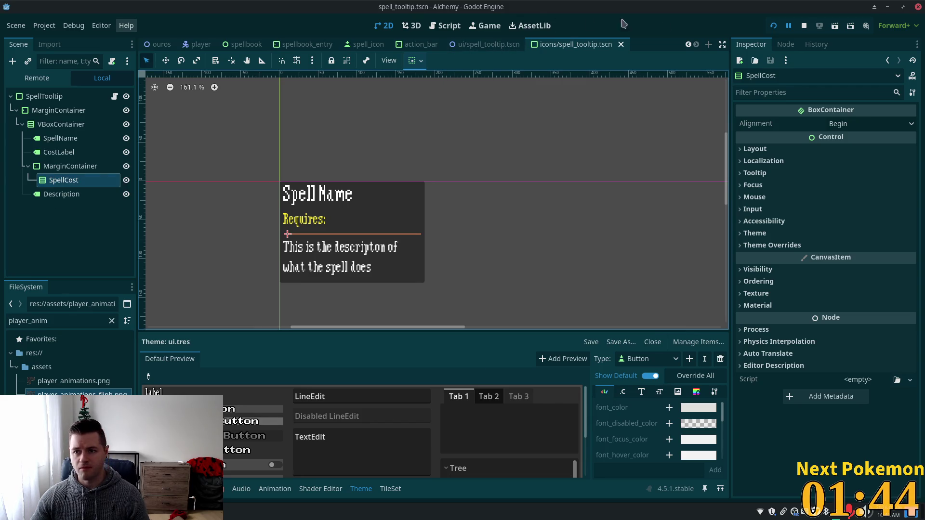
key(alt+Tab)
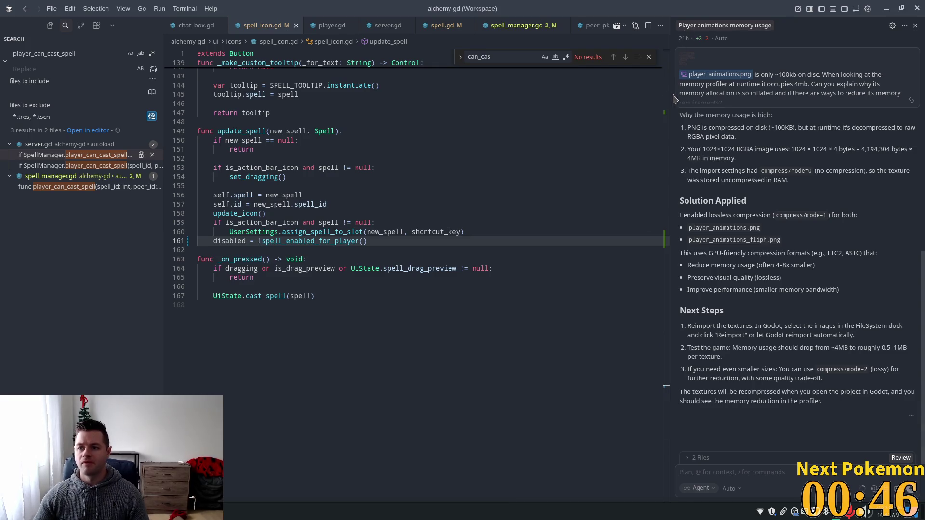
Narrow Cursor's AI chat panel to give the code more room.
drag(670, 92, 746, 94)
Finish widening the code area and hide the AI chat side panel.
click(411, 232)
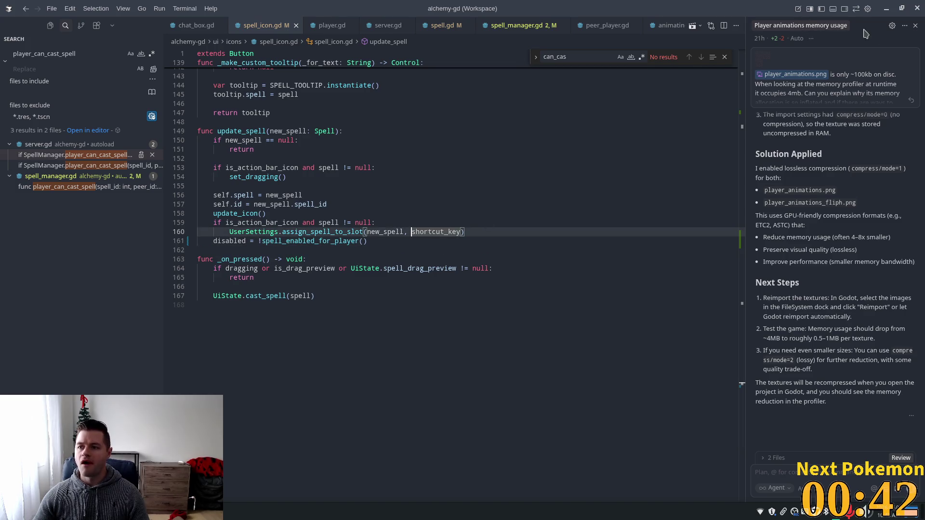
click(845, 25)
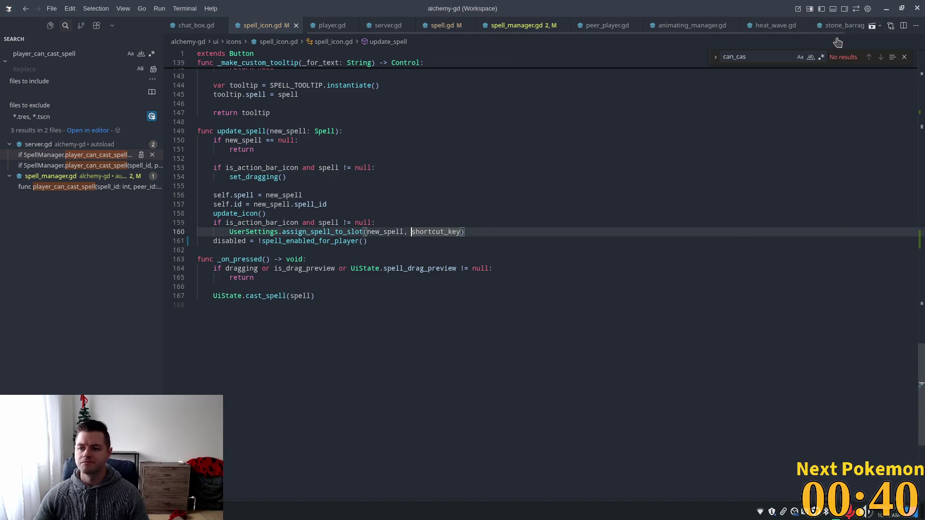
key(Down)
key(Down)
Trace new_spell through update_spell and inspect the tooltip function's spell variable.
click(352, 277)
click(288, 204)
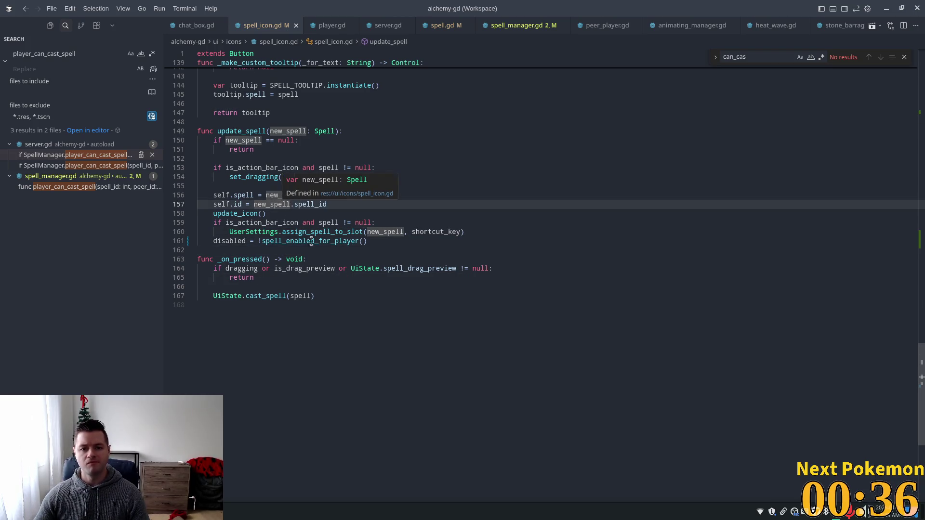
key(Down)
key(Down)
click(245, 240)
scroll(267, 229, up, 3)
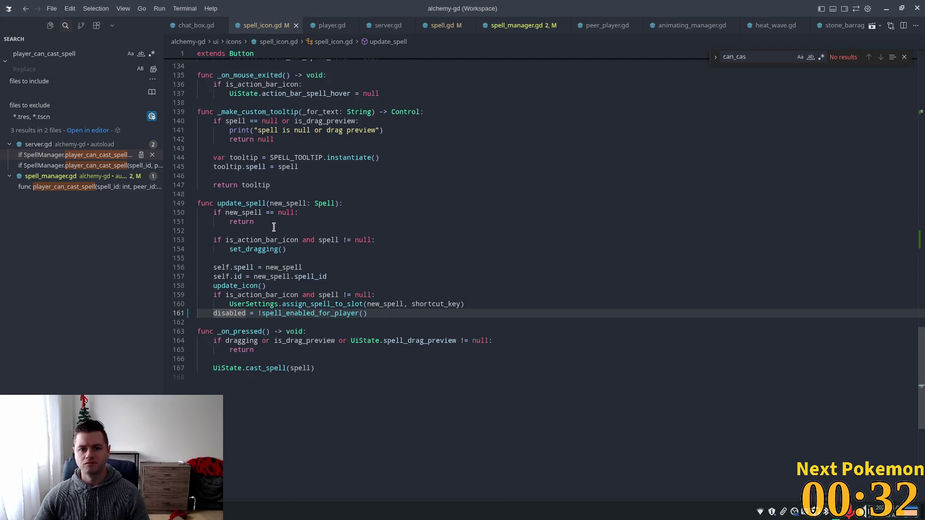
scroll(445, 229, up, 1)
click(250, 193)
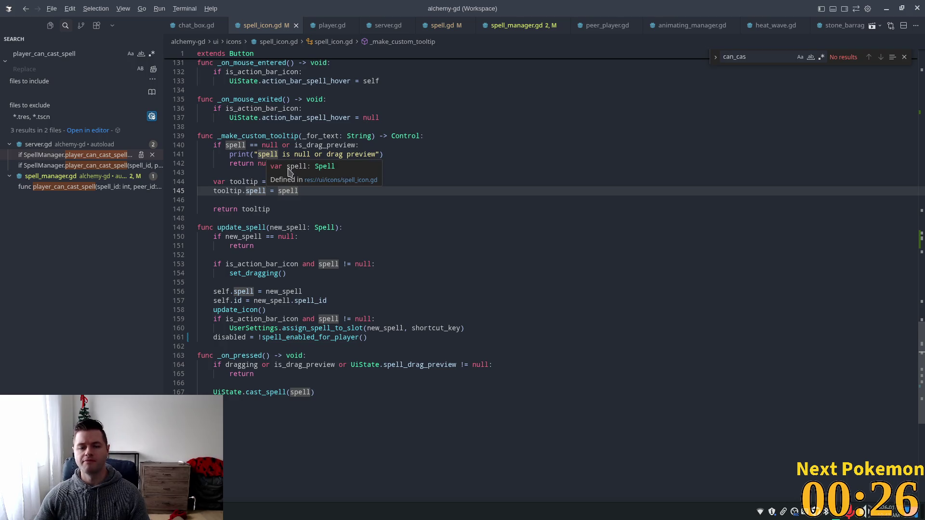
Glance at the tooltip scene in Godot, then search Cursor's Quick Open for 'spell_tooltip'.
key(alt+Tab)
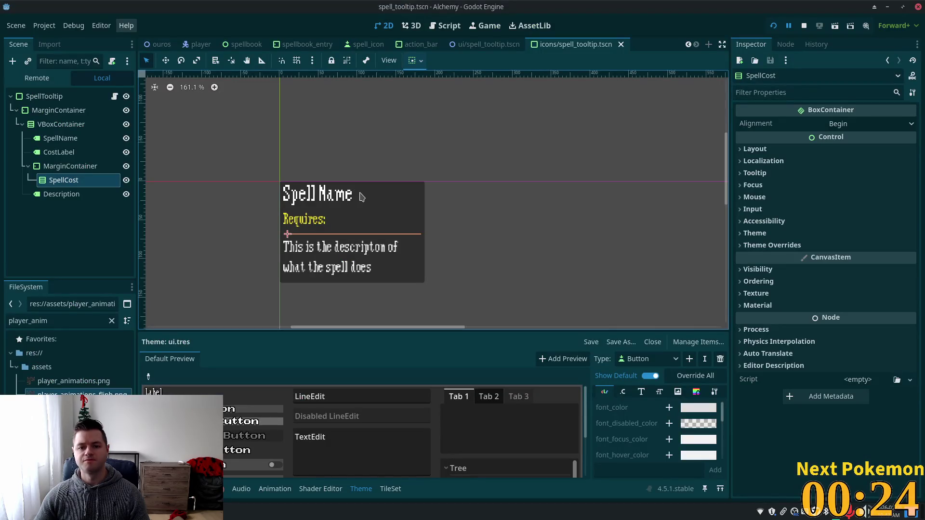
click(114, 99)
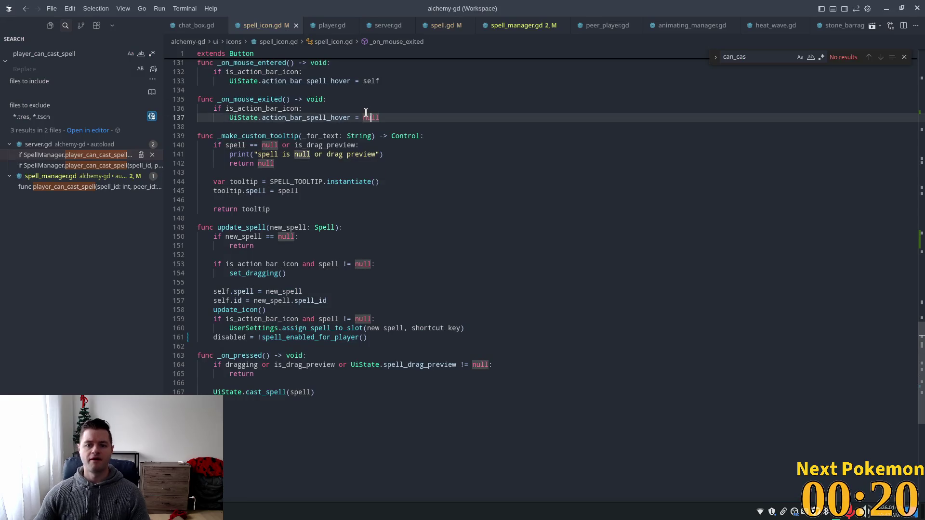
key(ctrl+p)
text(spell_tooltip)
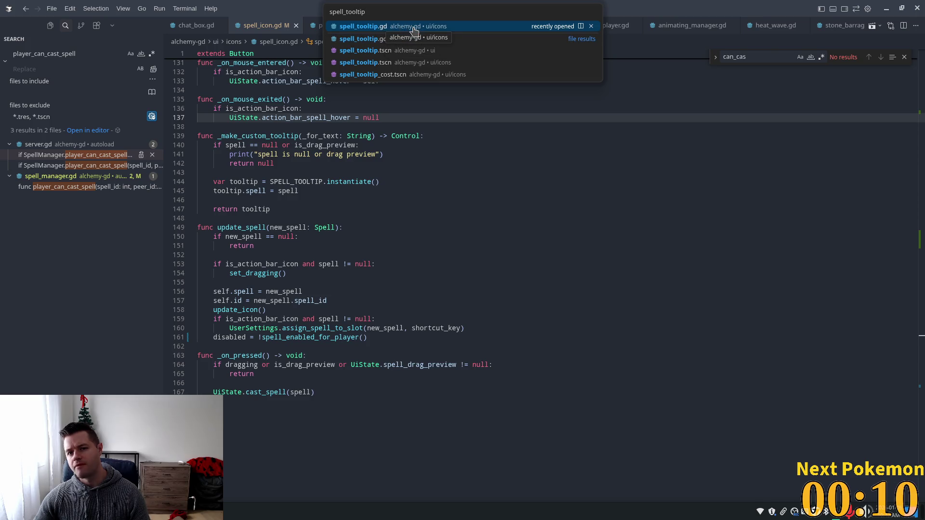
Open spell_tooltip.gd and examine the spell_cost references in update_tooltip.
click(363, 28)
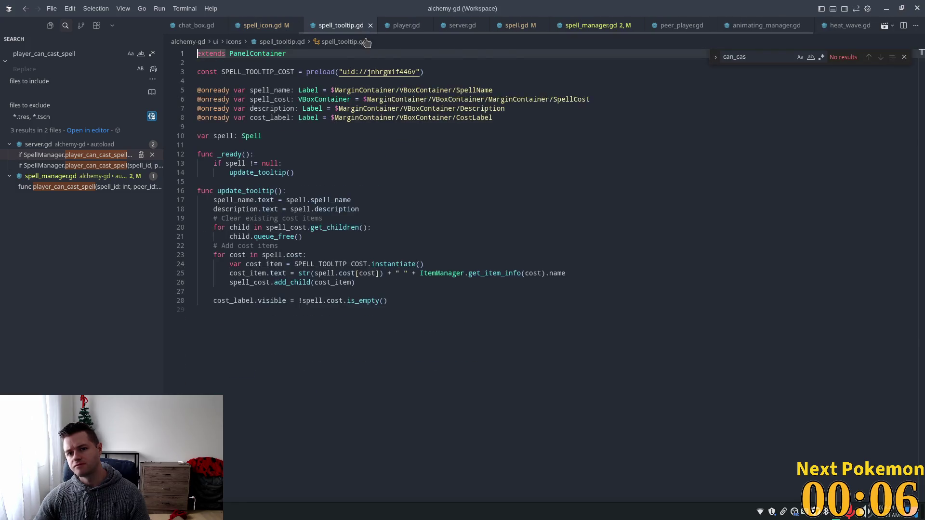
scroll(367, 193, down, 1)
click(302, 166)
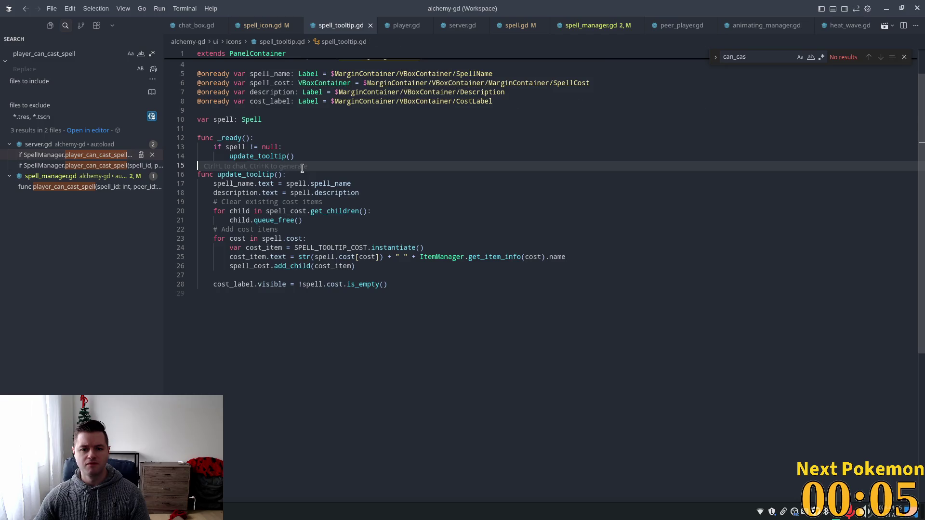
click(266, 211)
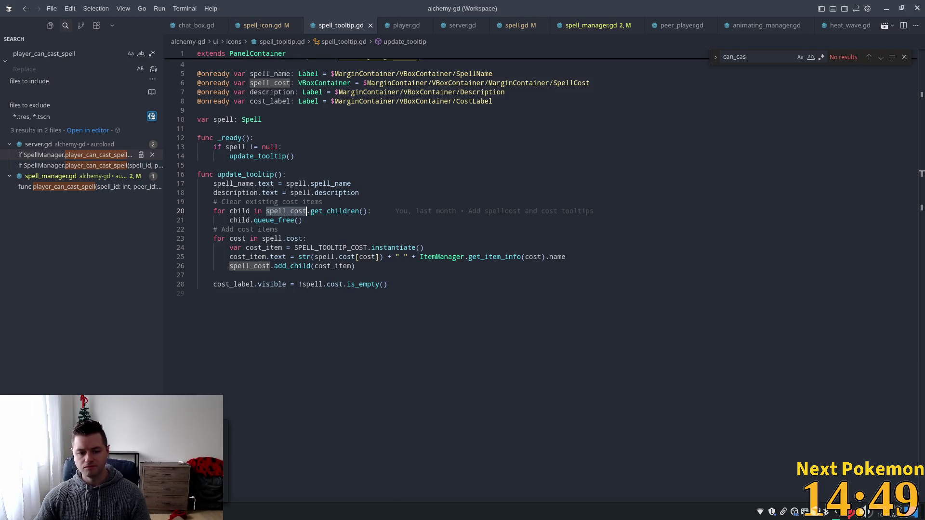
key(alt+Tab)
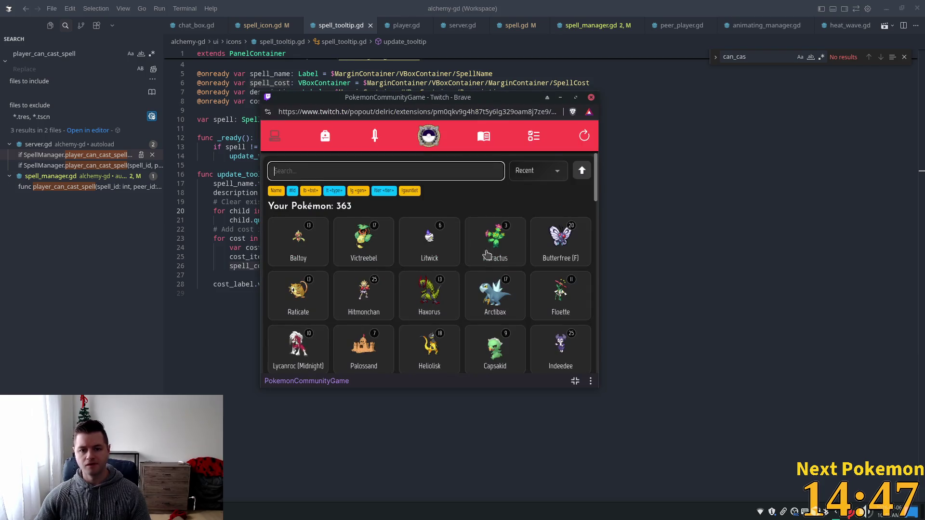
text(tort)
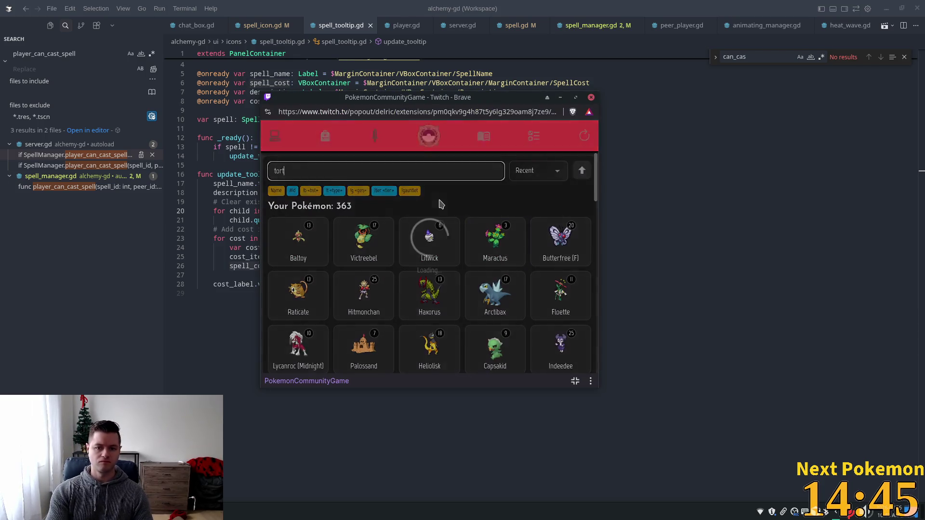
key(BackSpace)
text(rt)
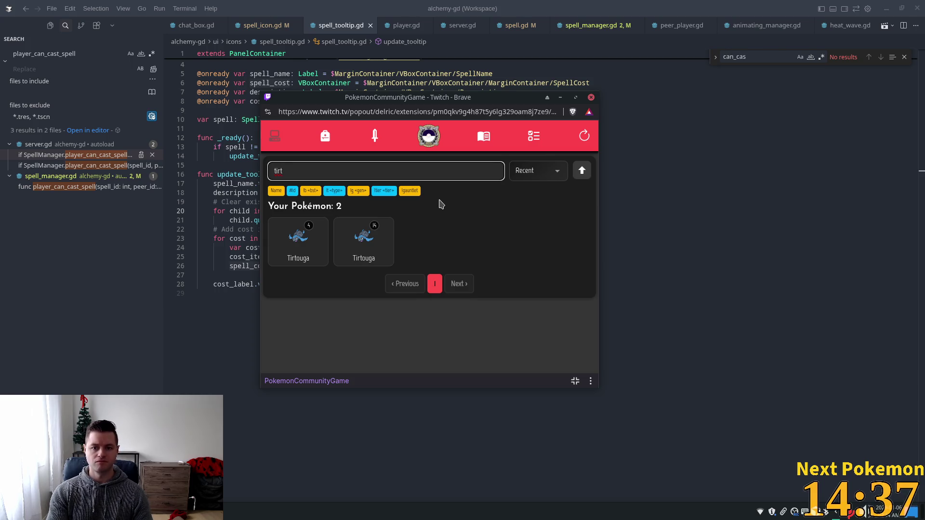
key(BackSpace)
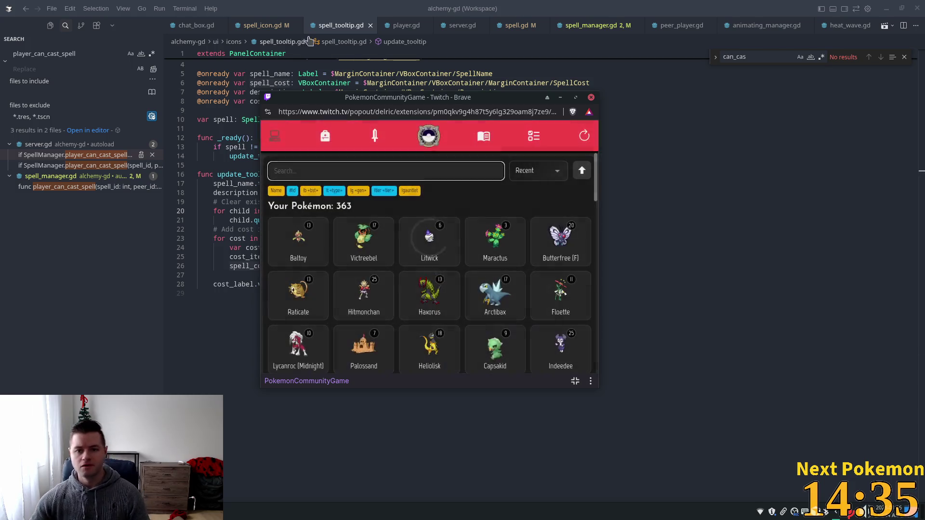
key(alt+Tab)
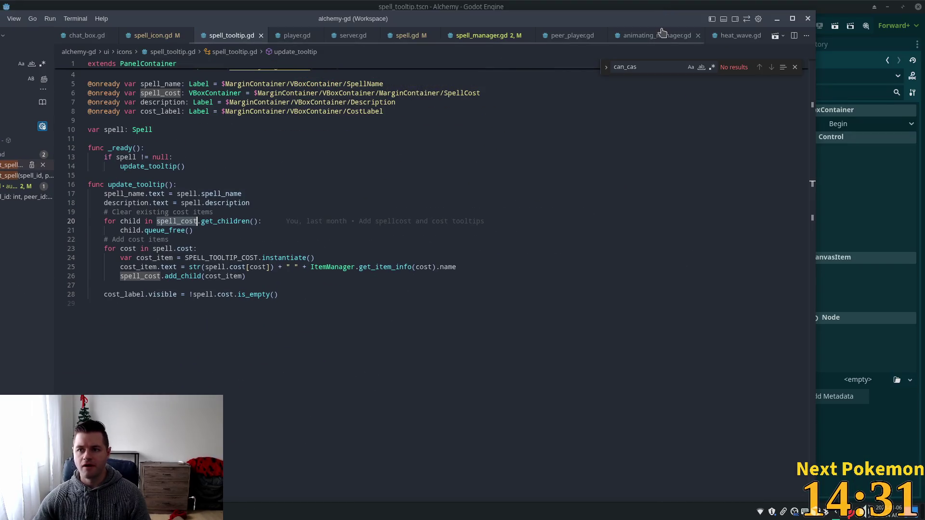
Review the cost loop on lines 25–26 of spell_tooltip.gd, highlighting every spell_cost use.
click(343, 257)
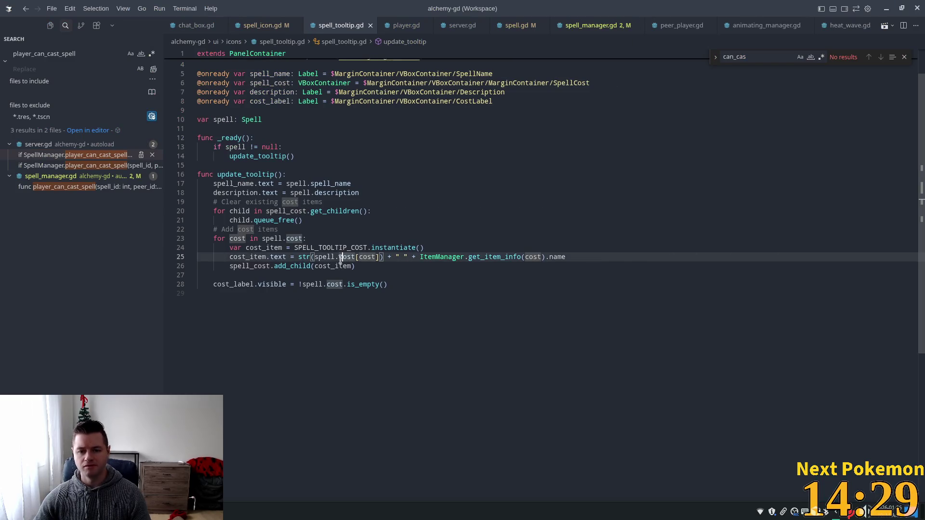
click(282, 267)
double_click(240, 265)
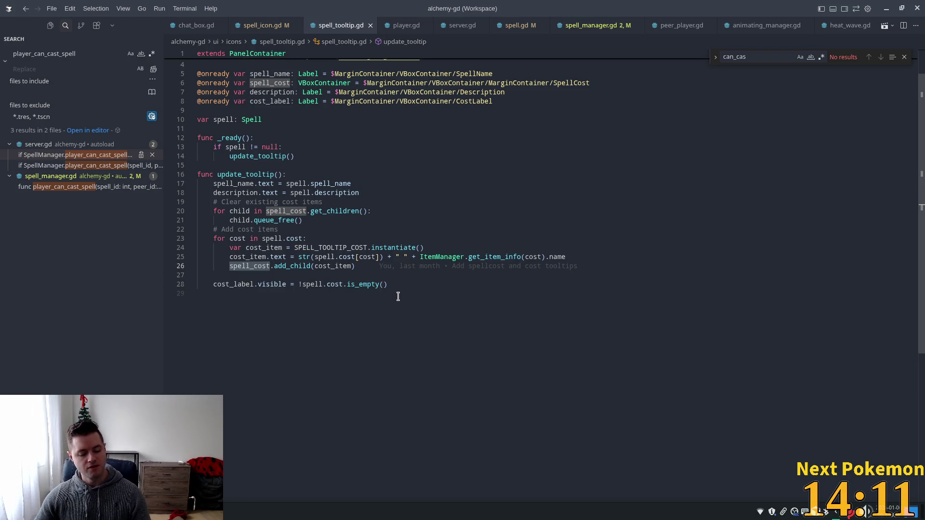
key(alt+Tab)
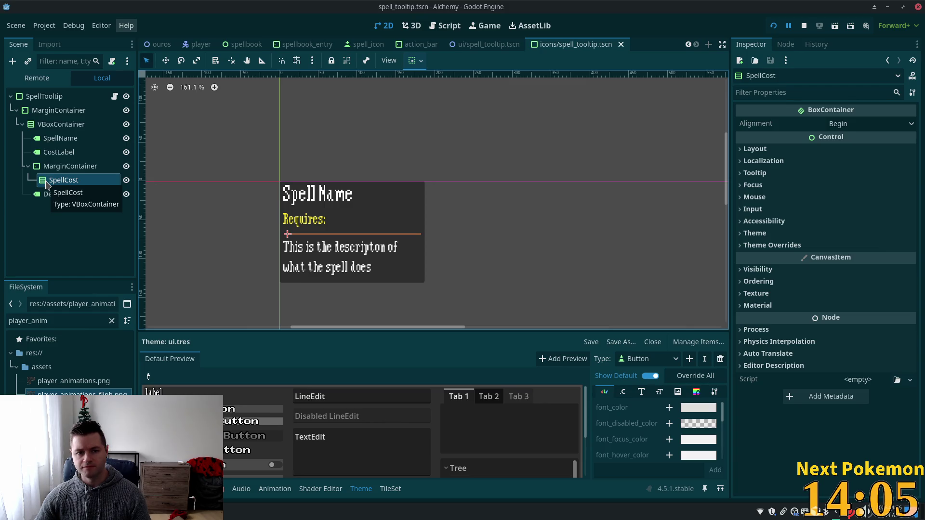
Inspect the tooltip's MarginContainer, CostLabel and SpellCost nodes and their properties.
click(44, 153)
click(45, 169)
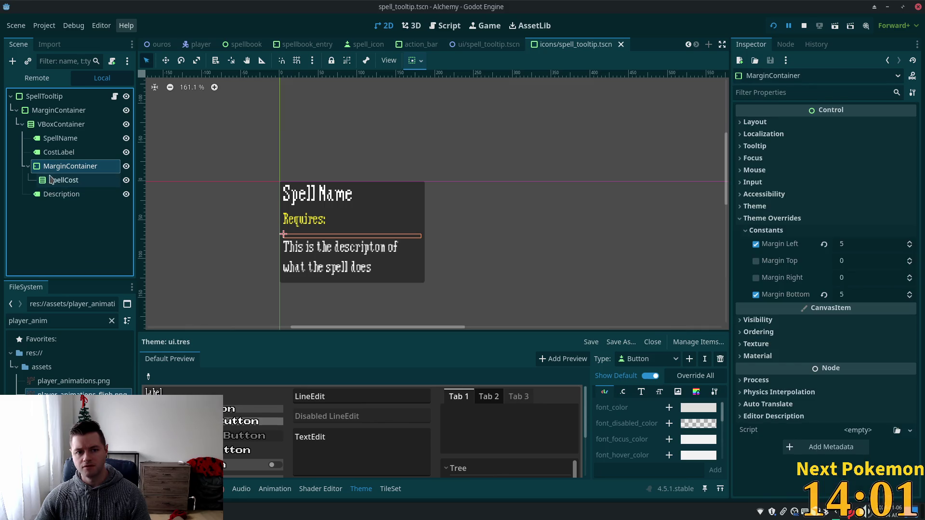
click(41, 154)
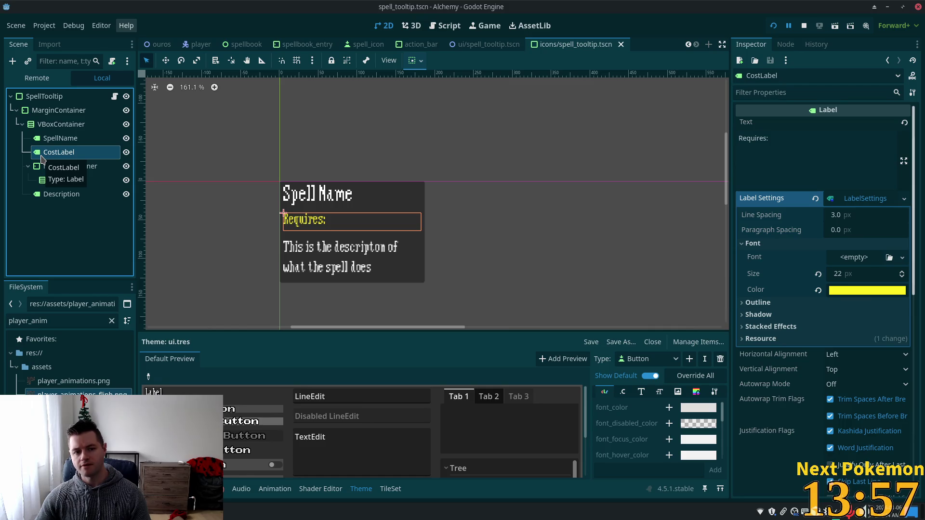
click(47, 180)
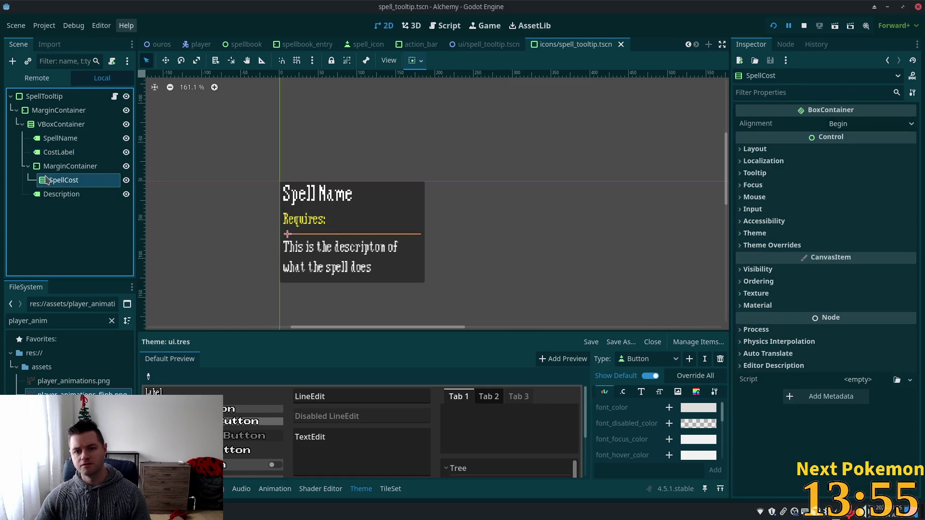
key(alt+Tab)
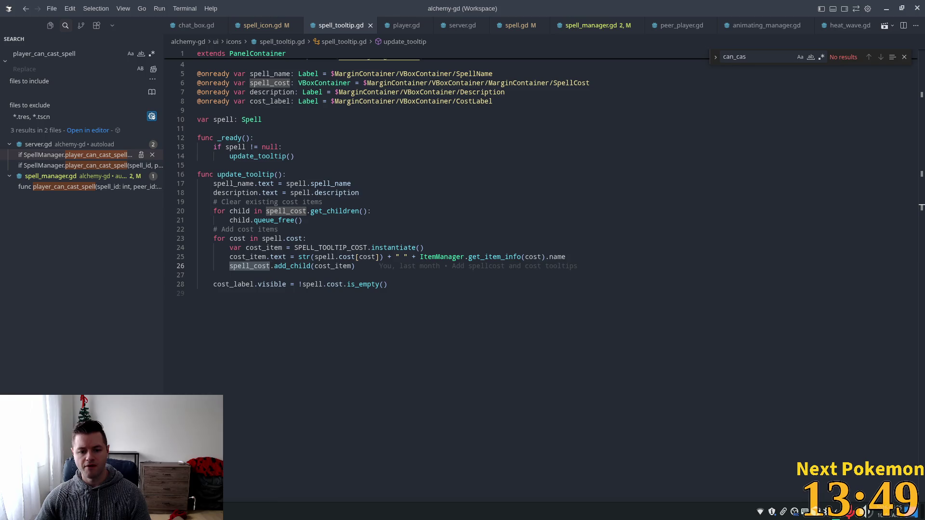
click(239, 454)
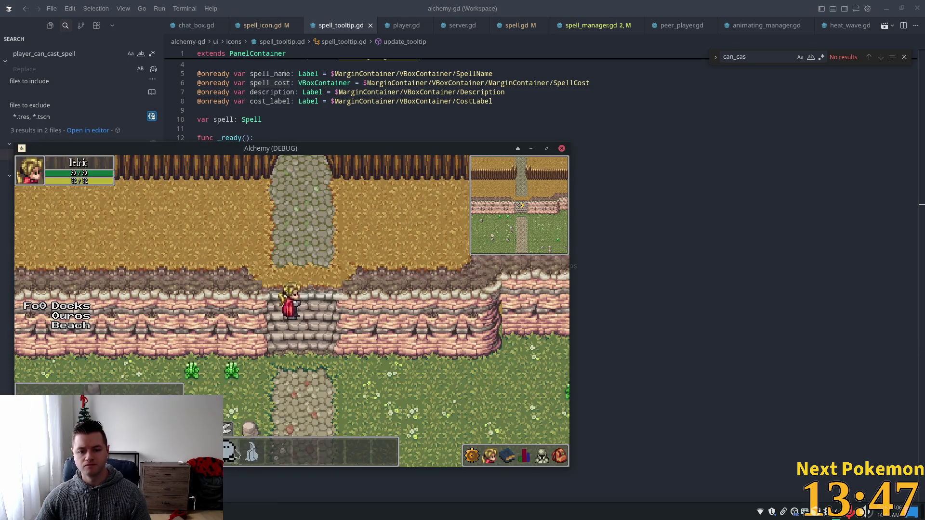
Check the first hotbar spell's tooltip in the running Alchemy game, then revisit the script.
mouse_move(225, 455)
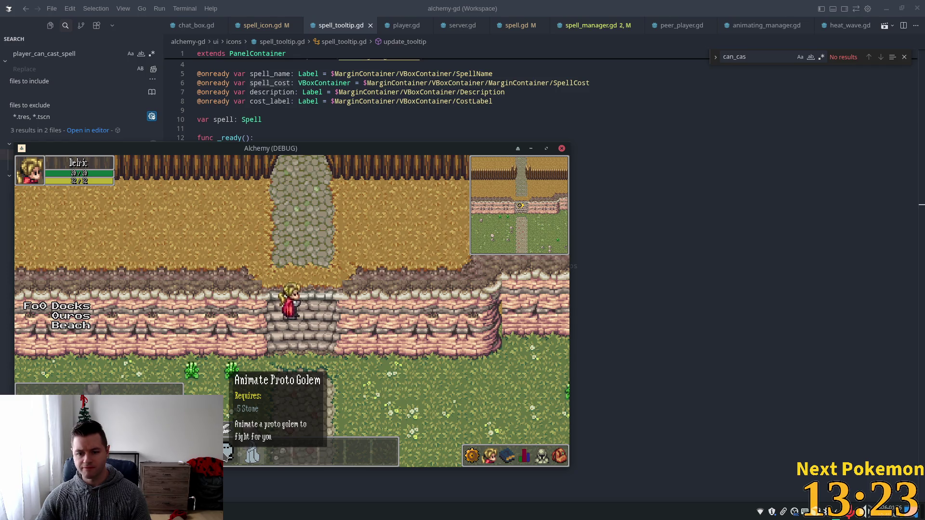
click(728, 286)
click(376, 220)
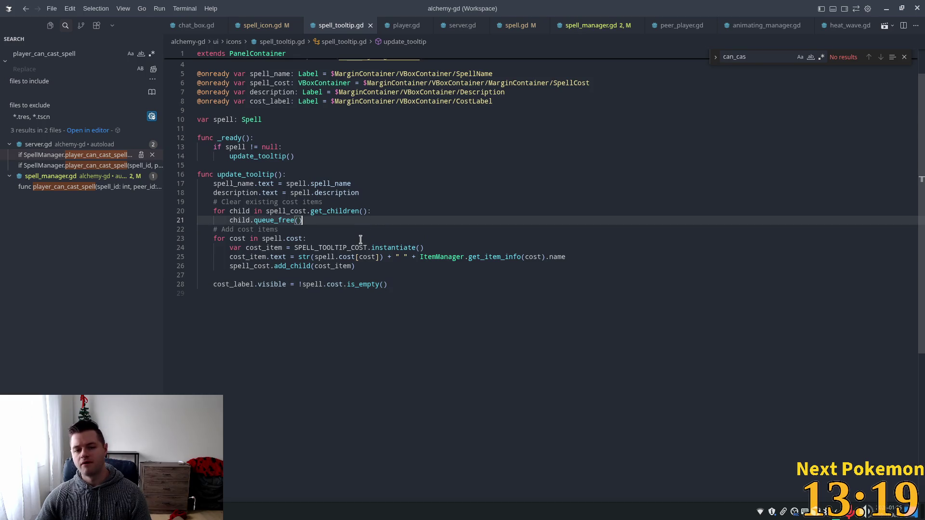
key(alt+Tab)
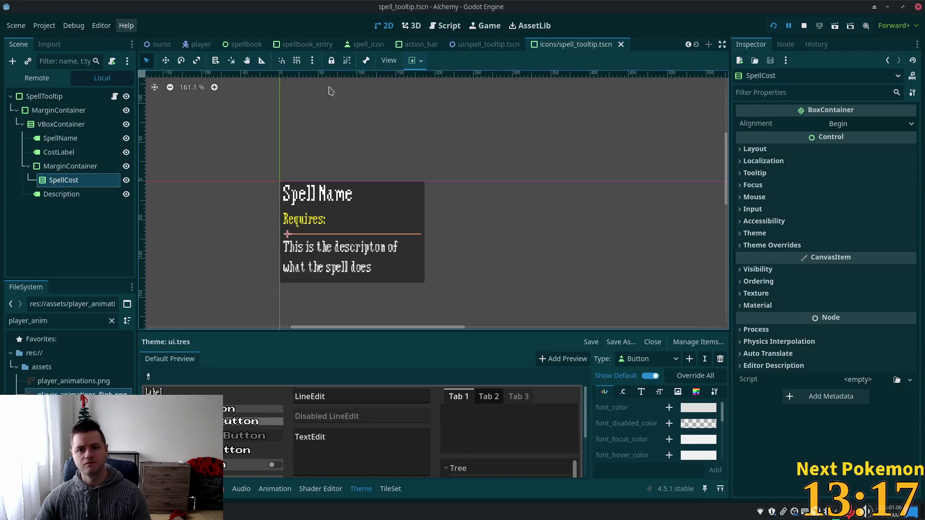
Add a new Label node to the inner MarginContainer, alongside SpellCost.
click(47, 168)
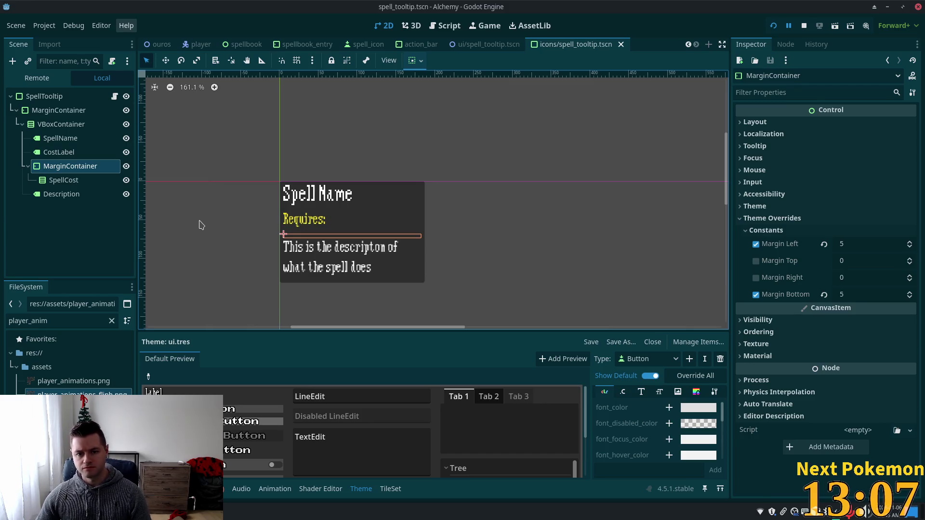
click(62, 180)
click(70, 167)
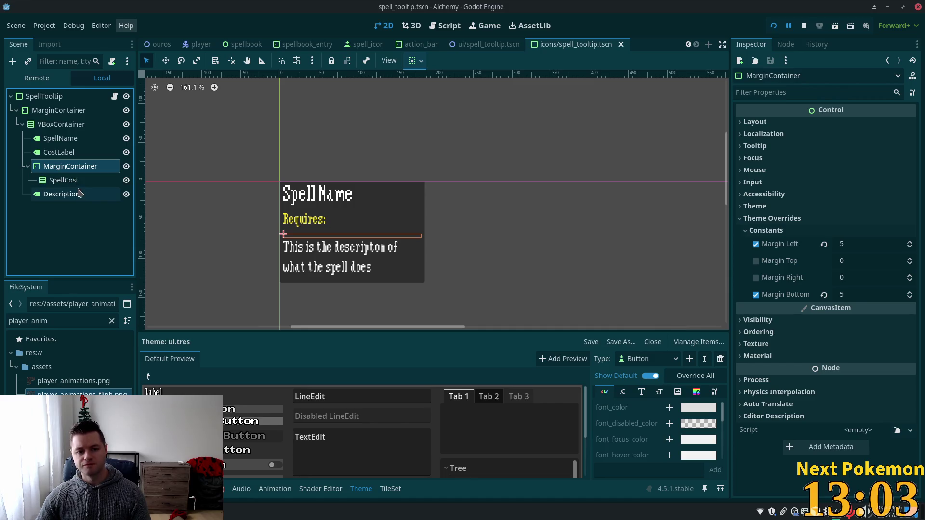
key(ctrl+a)
text(labe)
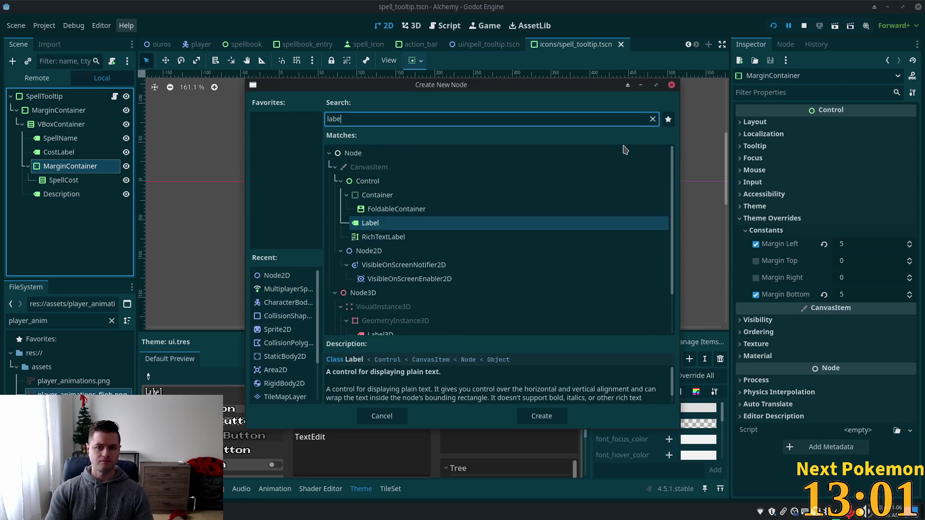
text(l)
key(Return)
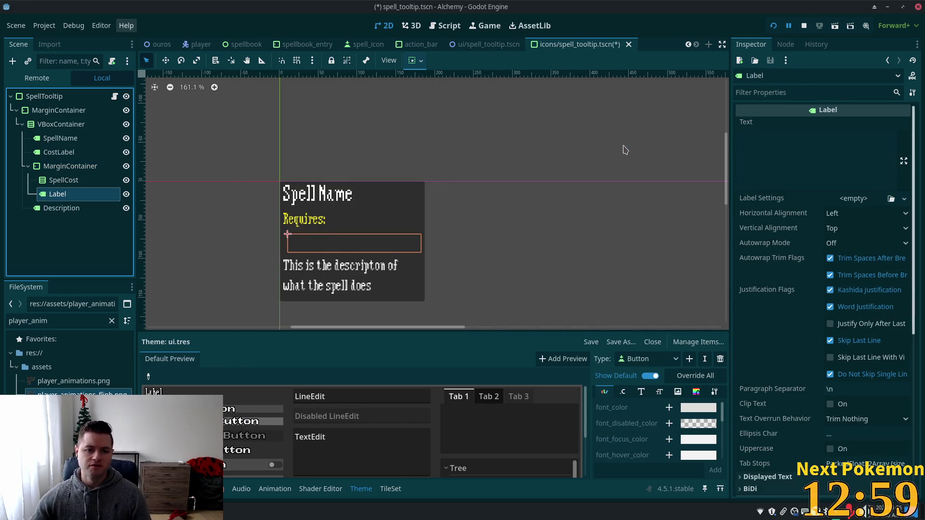
key(alt+Tab)
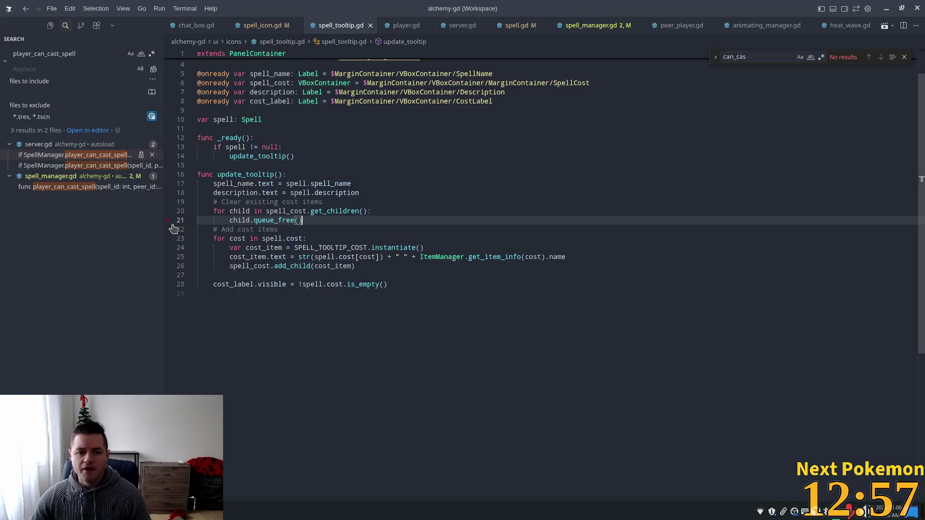
Find SPELL_TOOLTIP_COST in the cost loop and its preload line at the script's top.
click(272, 266)
click(260, 257)
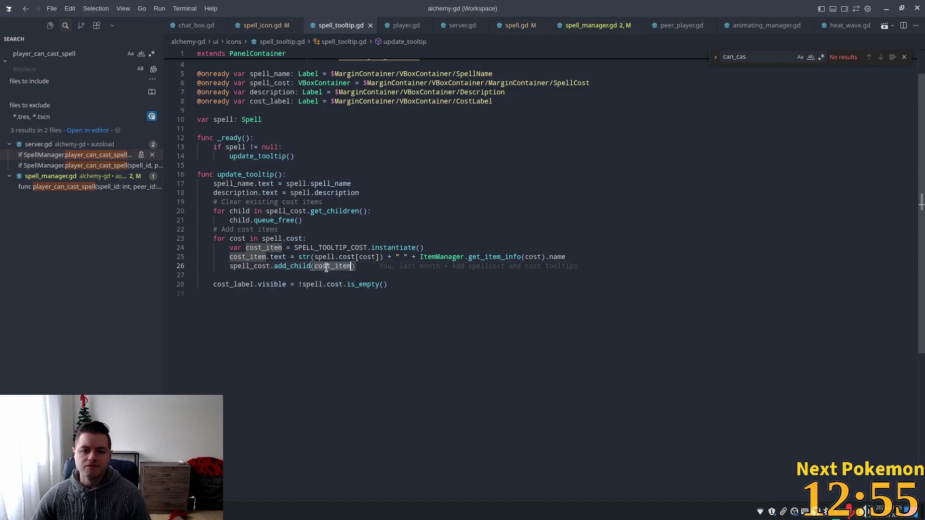
double_click(347, 248)
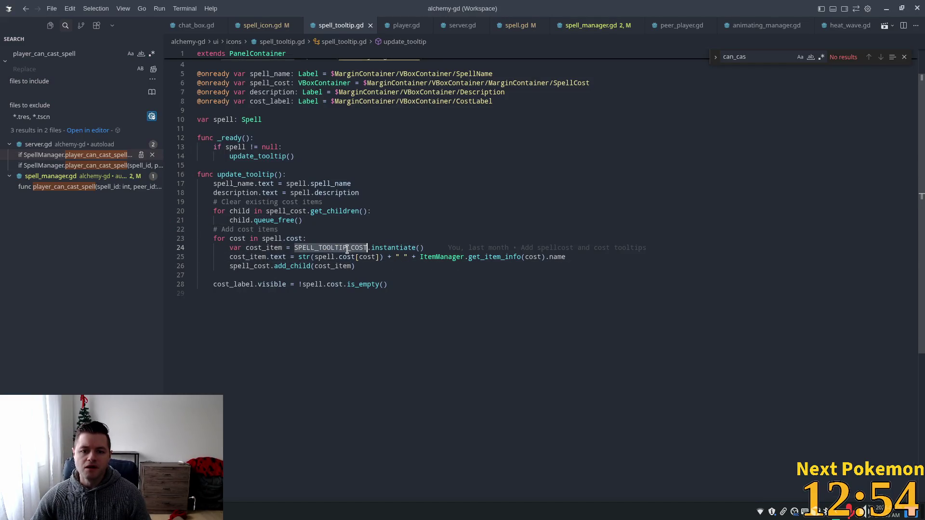
click(261, 248)
click(347, 239)
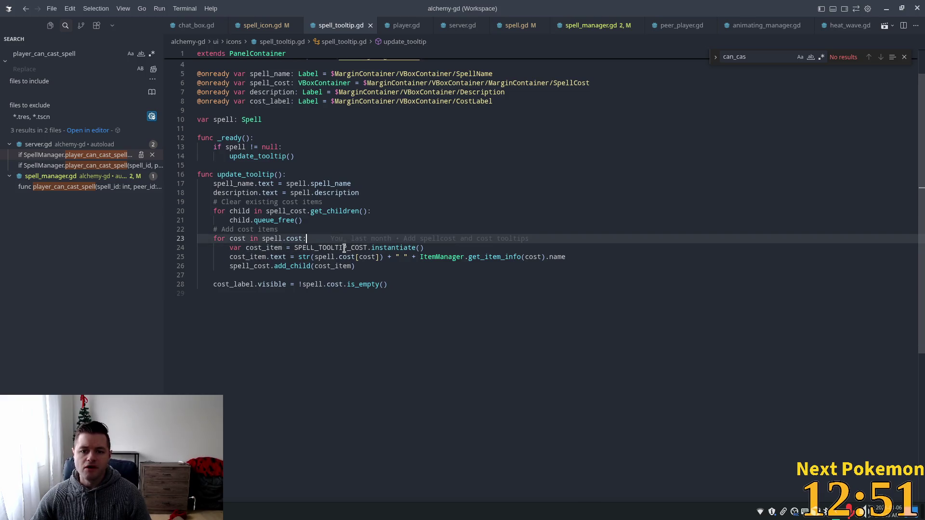
double_click(344, 248)
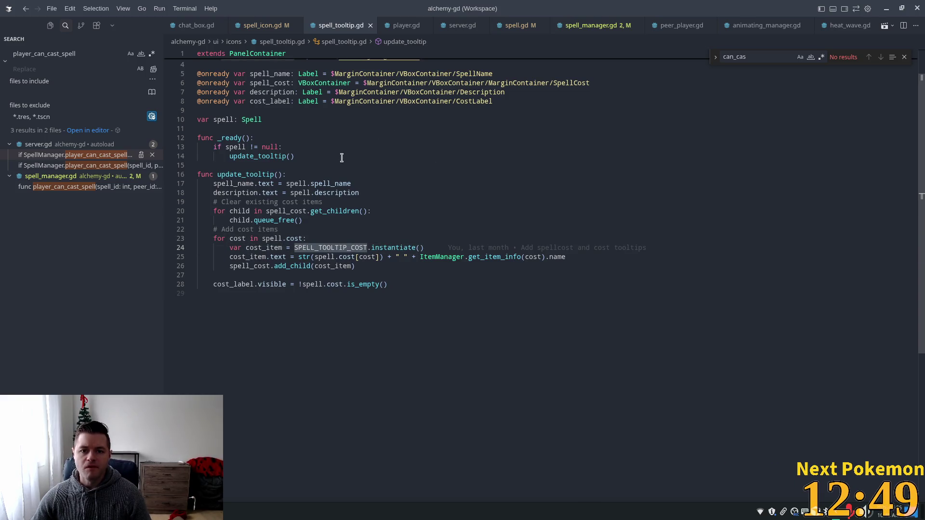
scroll(403, 200, up, 2)
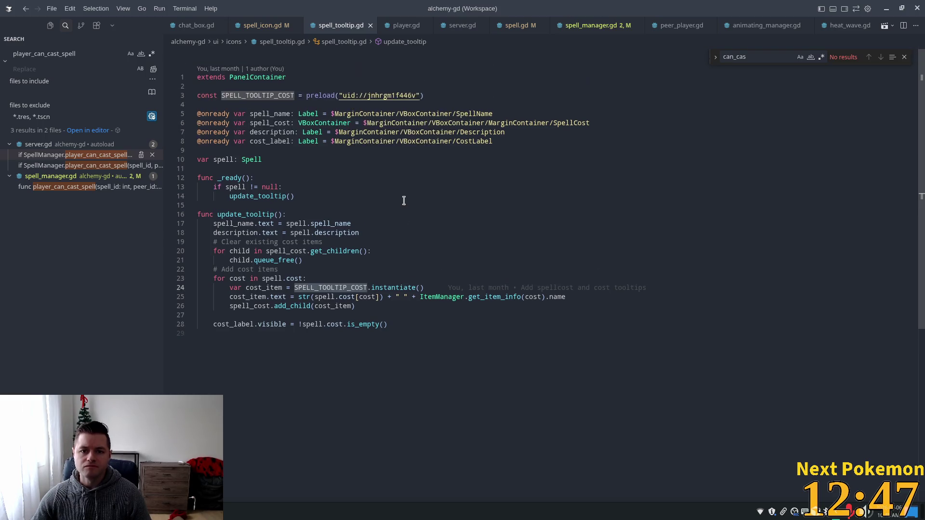
ctrl+click(379, 97)
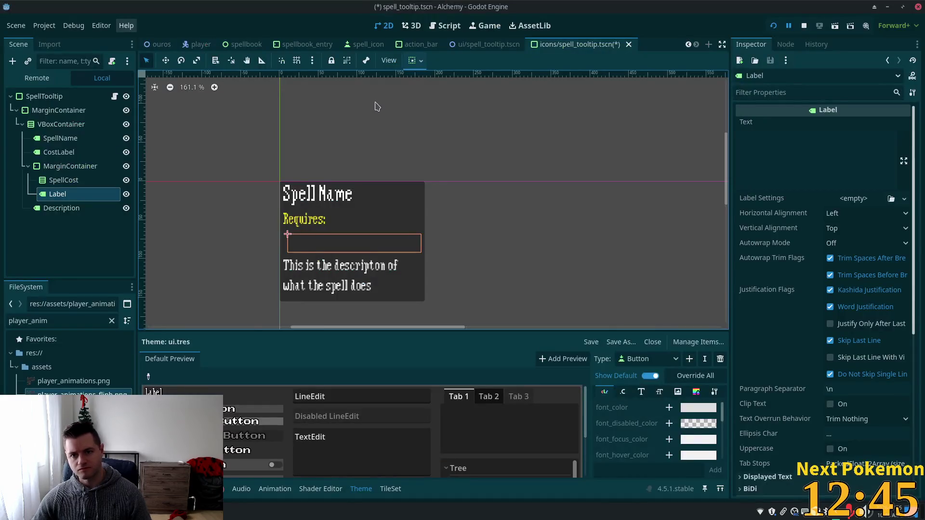
key(alt+shift+o)
text(spell)
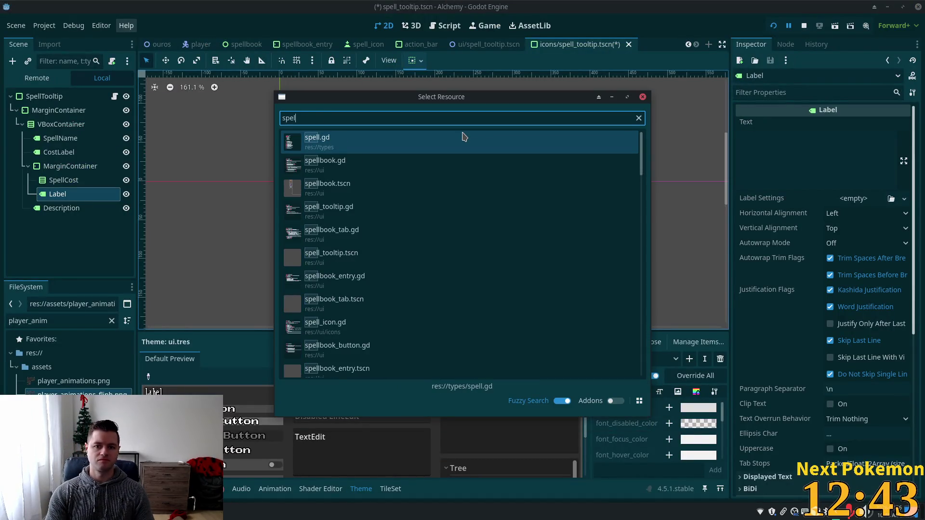
text(_cost)
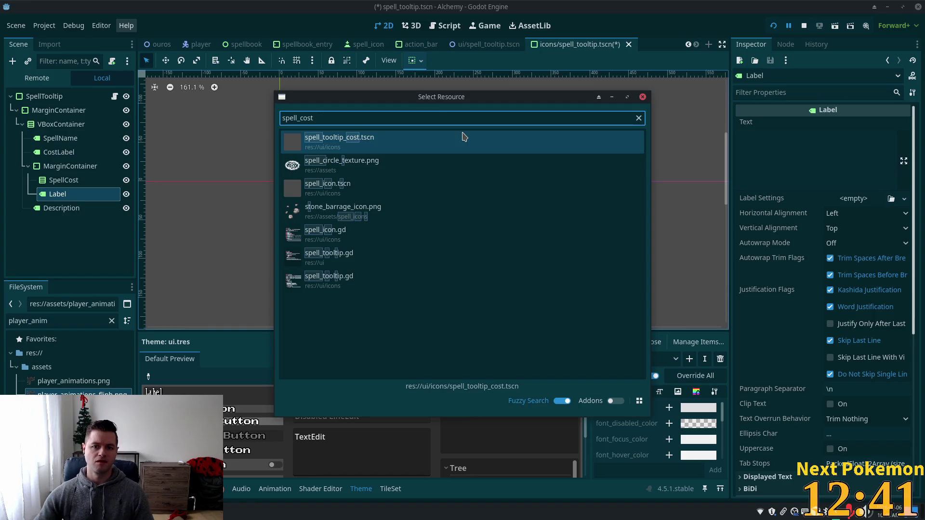
double_click(344, 143)
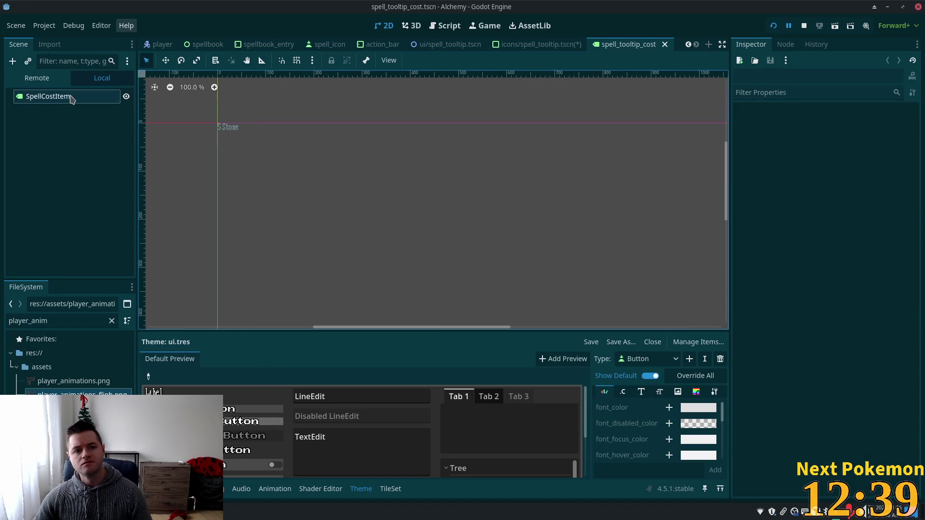
click(71, 98)
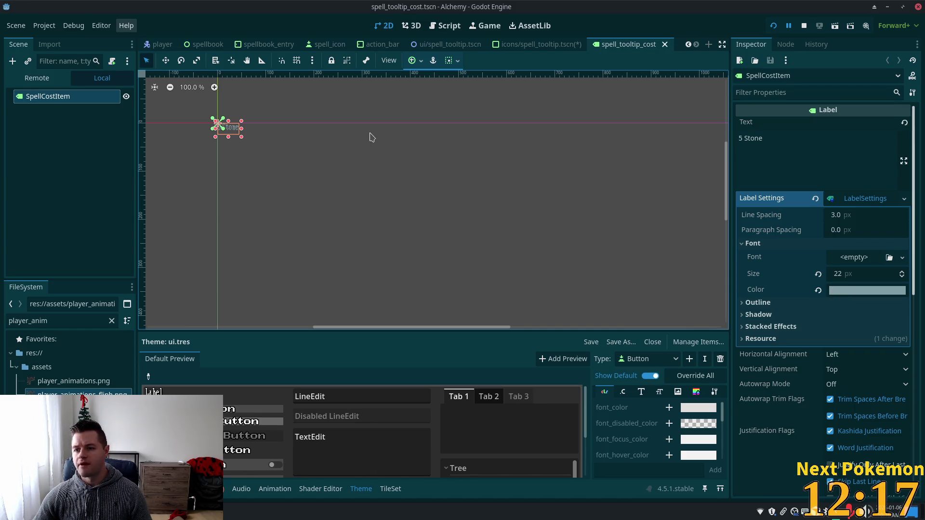
mouse_move(861, 293)
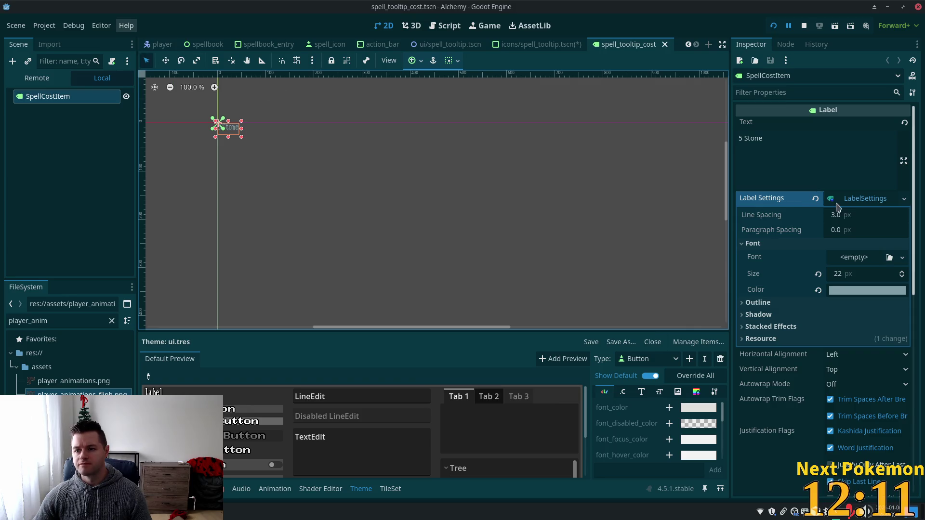
click(862, 291)
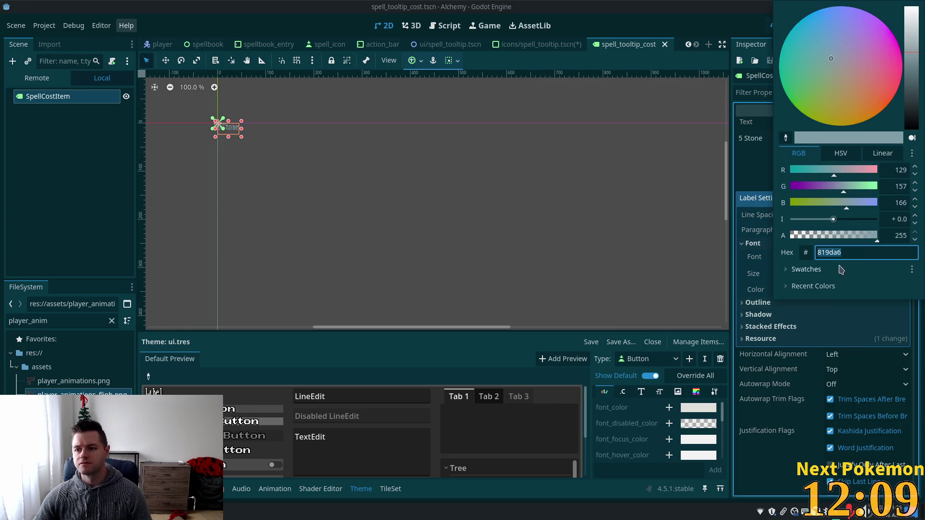
click(539, 42)
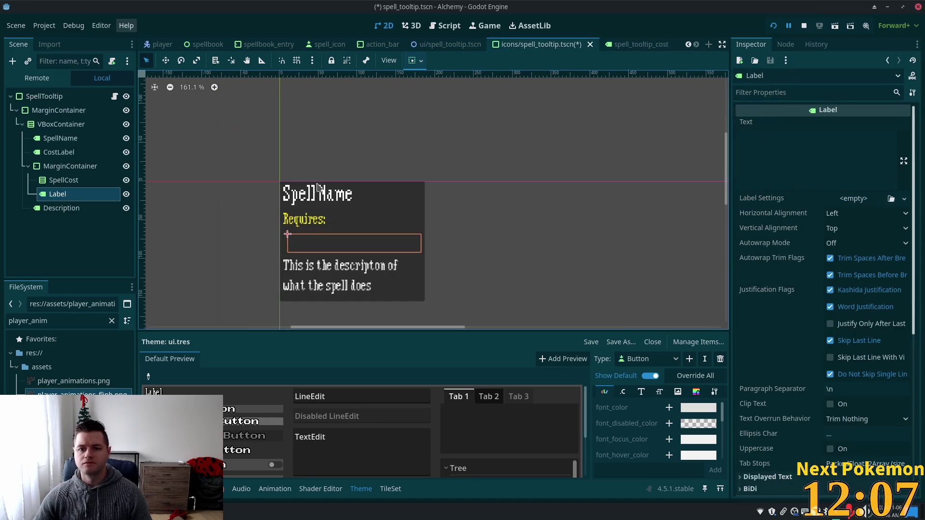
Move the new Label above SpellCost and rename it LevelRequirement.
click(71, 196)
drag(64, 193, 54, 179)
key(F2)
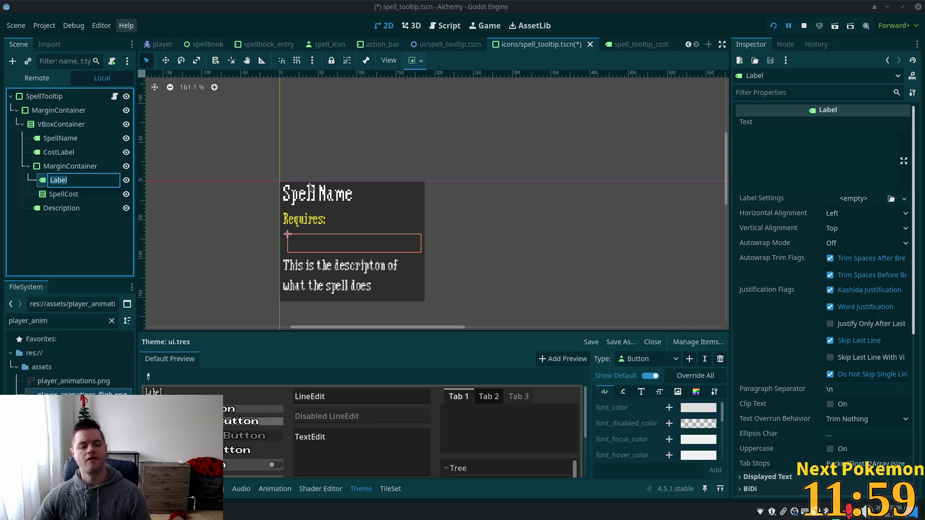
text(Level)
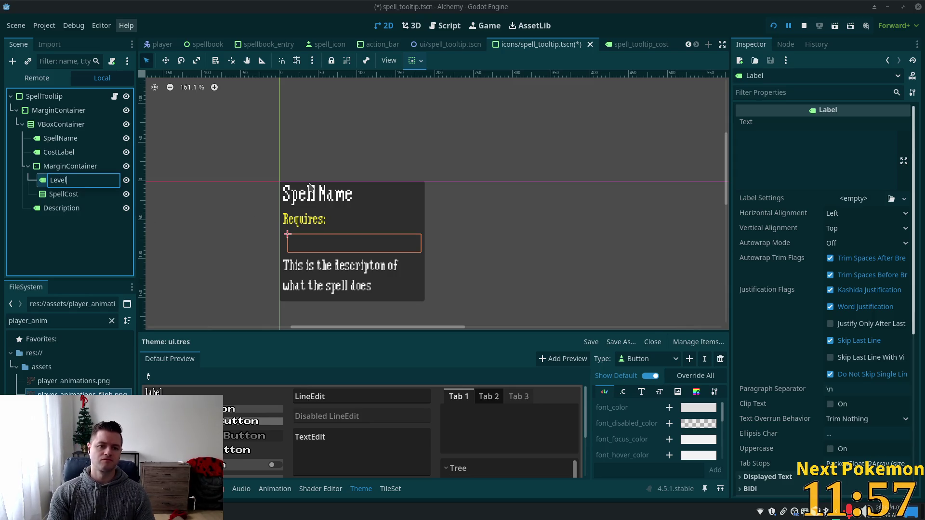
text(Requirement)
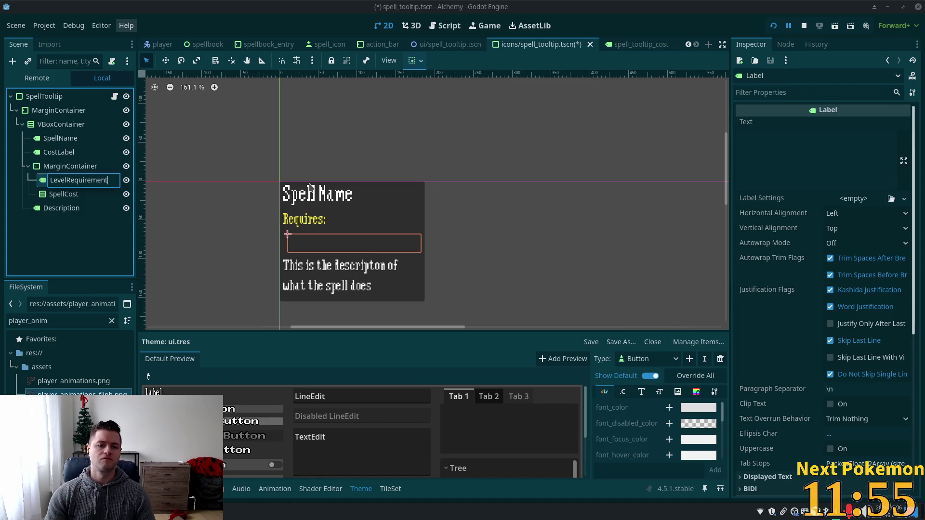
key(Return)
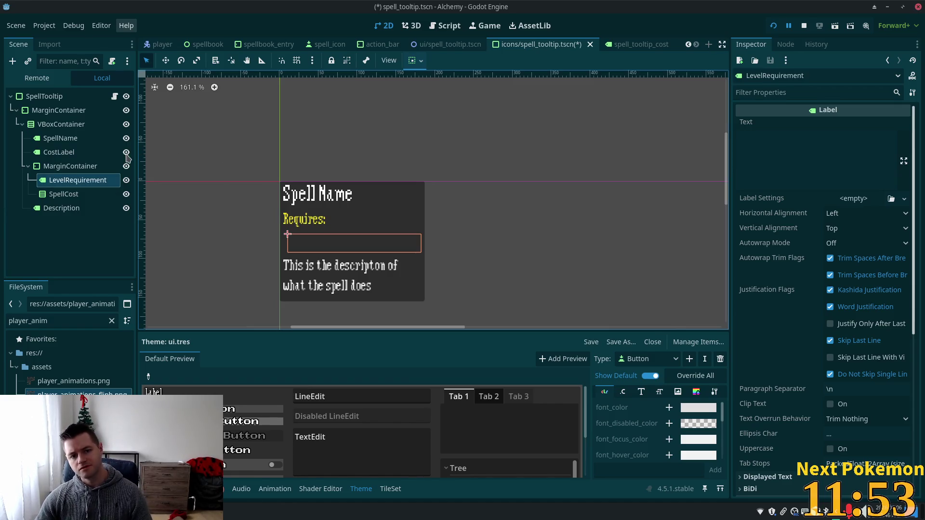
click(789, 144)
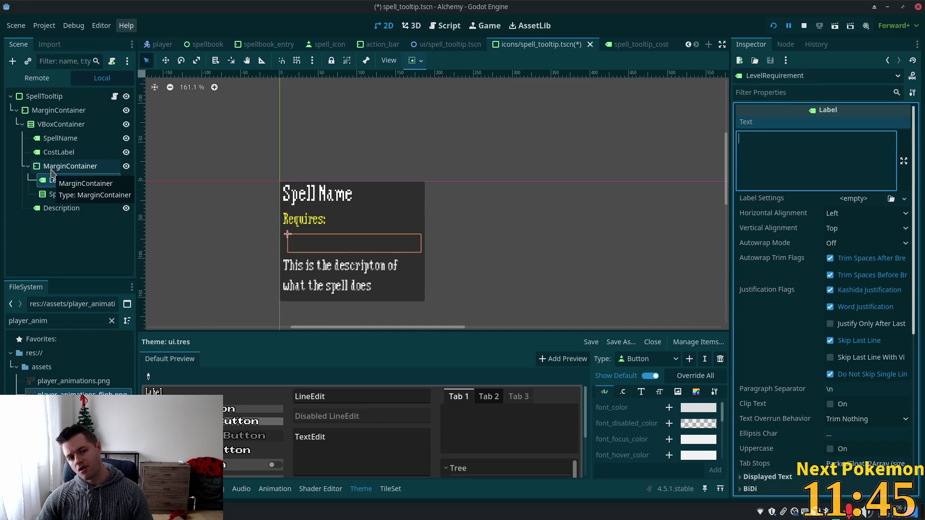
Add an HBoxContainer under the inner MarginContainer and set LevelRequirement's text to 'Level'.
click(52, 169)
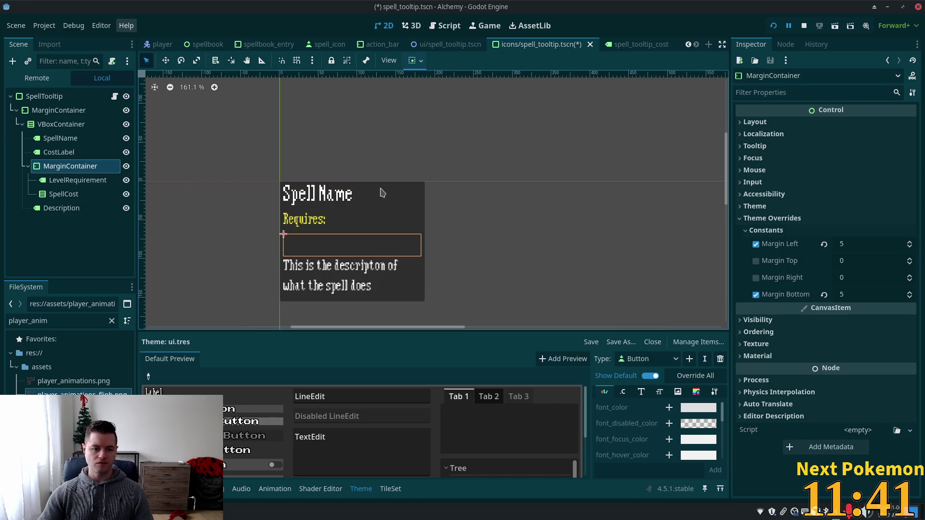
key(ctrl+a)
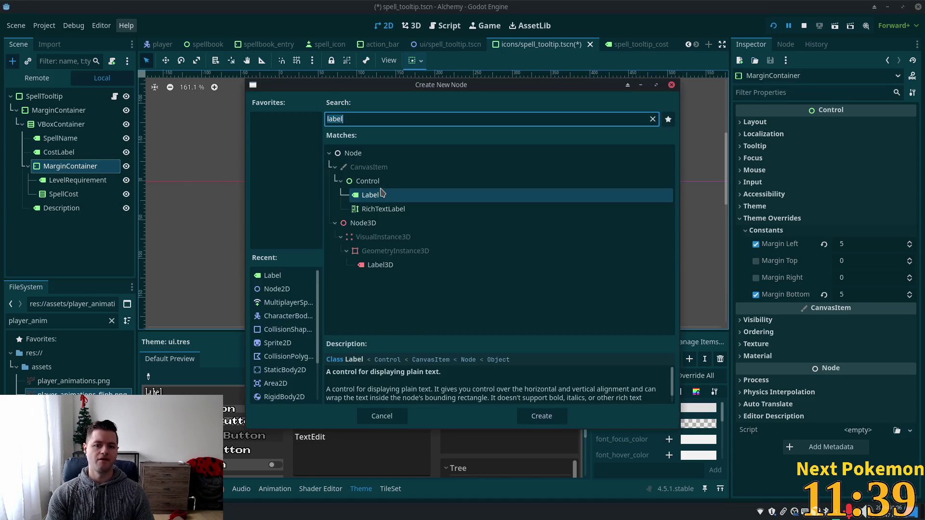
text(hbo)
key(Return)
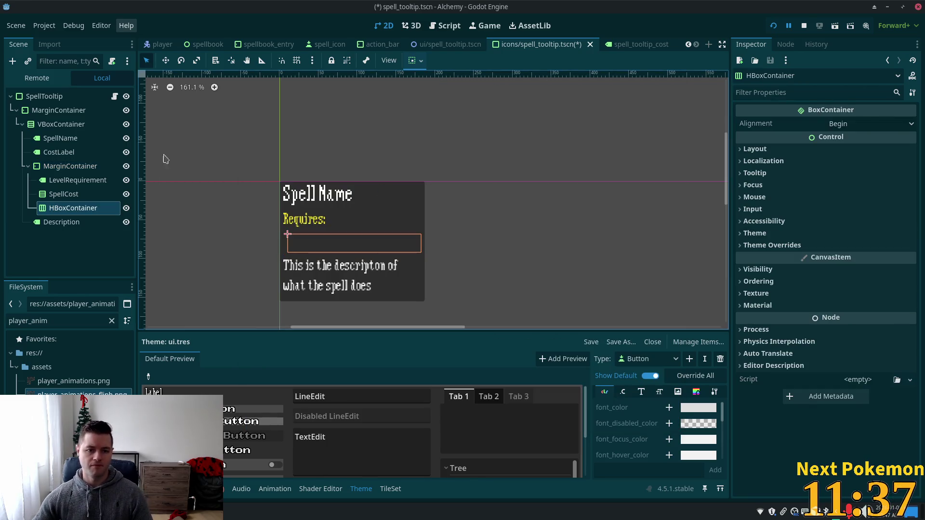
mouse_move(51, 211)
mouse_down()
mouse_move(55, 183)
mouse_move(56, 191)
mouse_move(70, 183)
mouse_up()
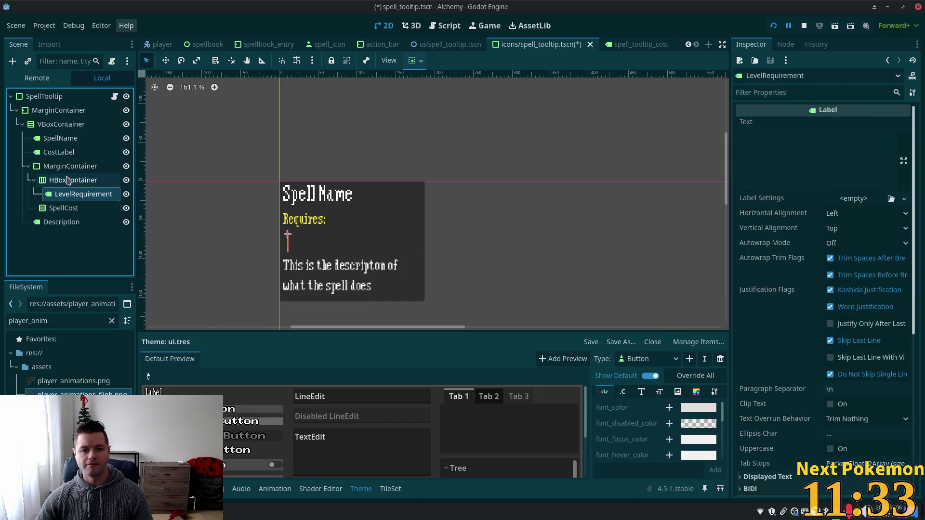
click(810, 138)
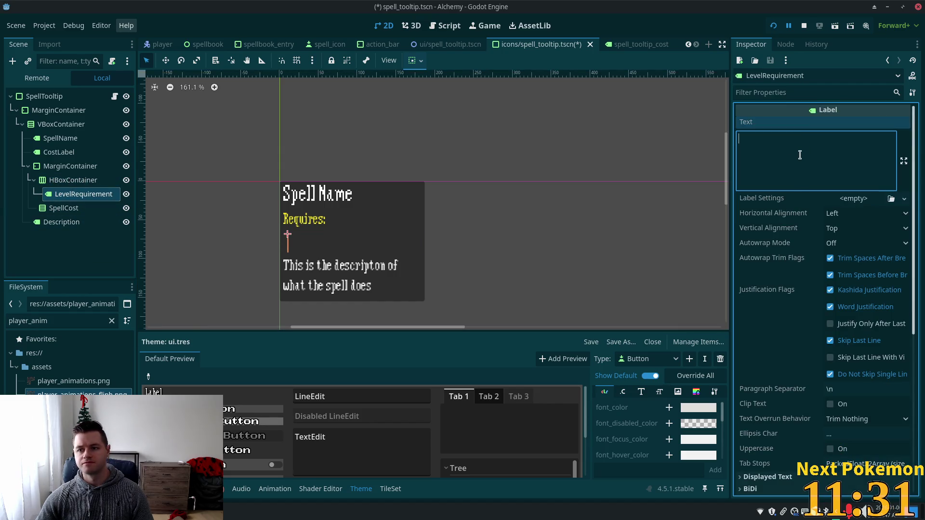
text(Level)
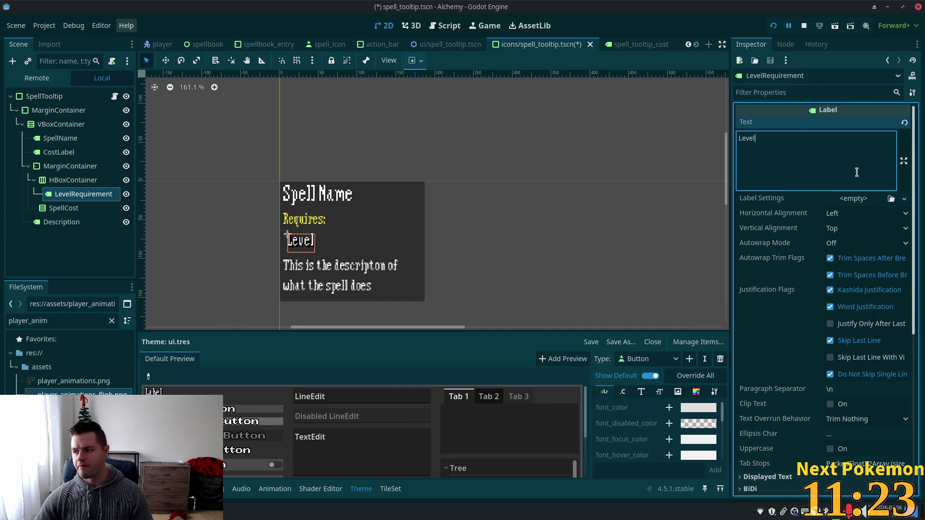
Give LevelRequirement new LabelSettings with font size 22 and font colour 819da6.
click(838, 199)
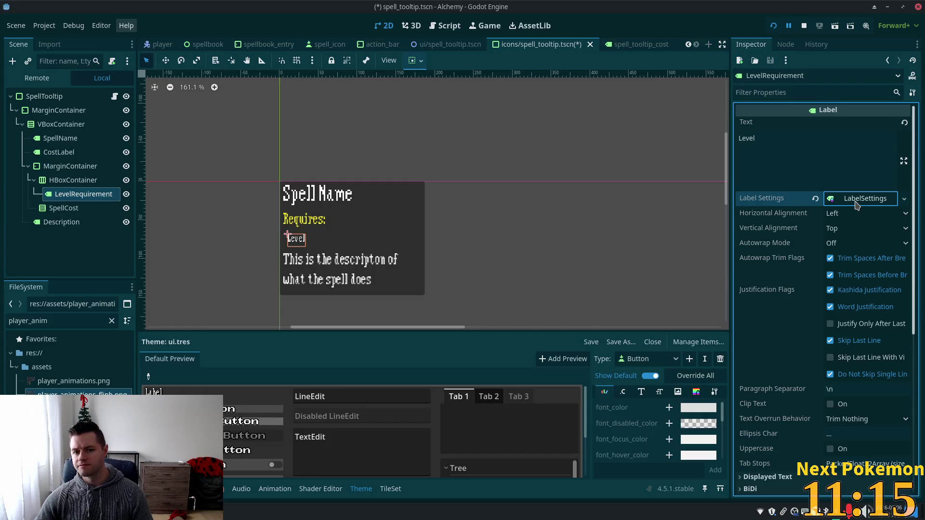
click(860, 200)
click(795, 243)
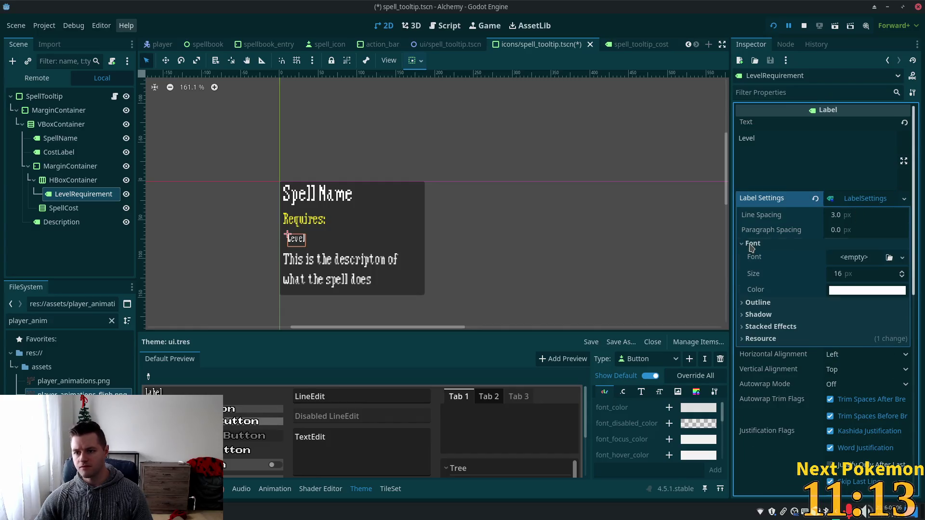
click(848, 278)
text(22)
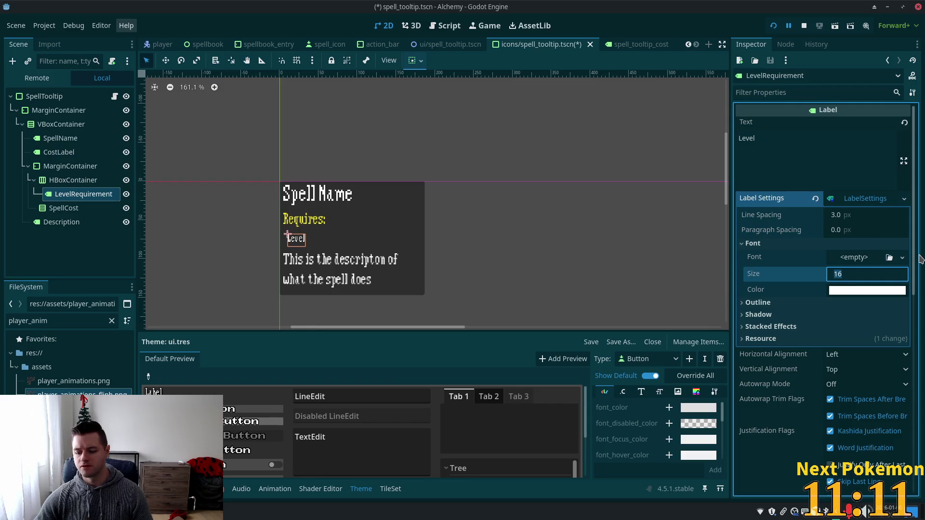
key(Tab)
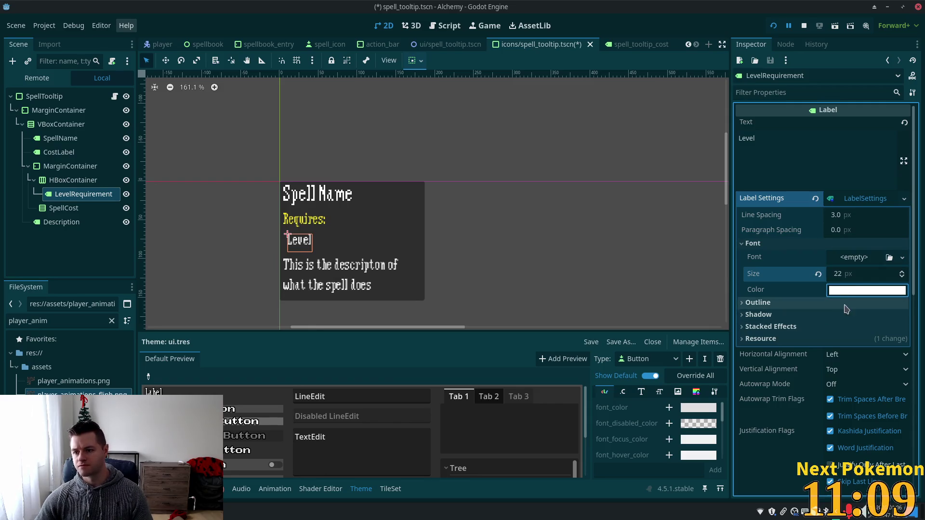
click(852, 291)
text(819da6)
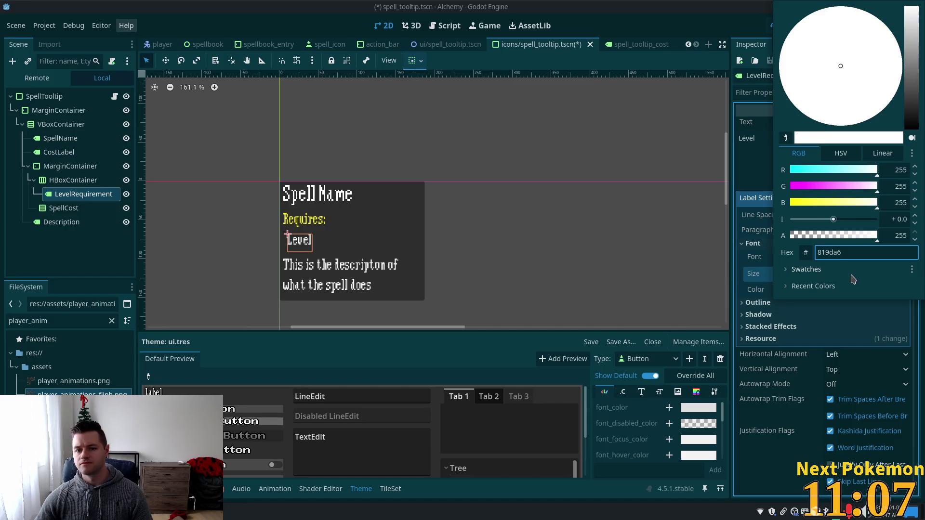
key(Tab)
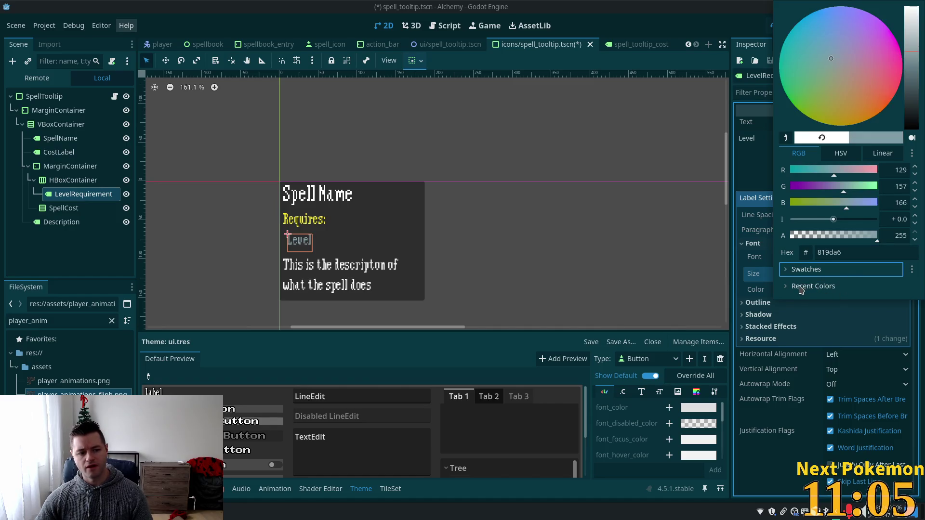
key(Escape)
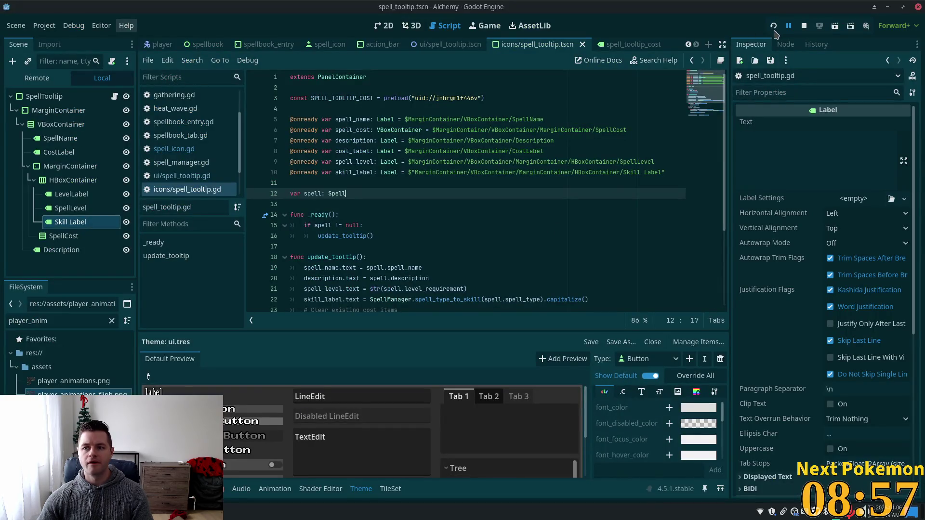
Run the game, arrange both debug windows, and view the Stone Barrage slot's tooltip.
click(773, 26)
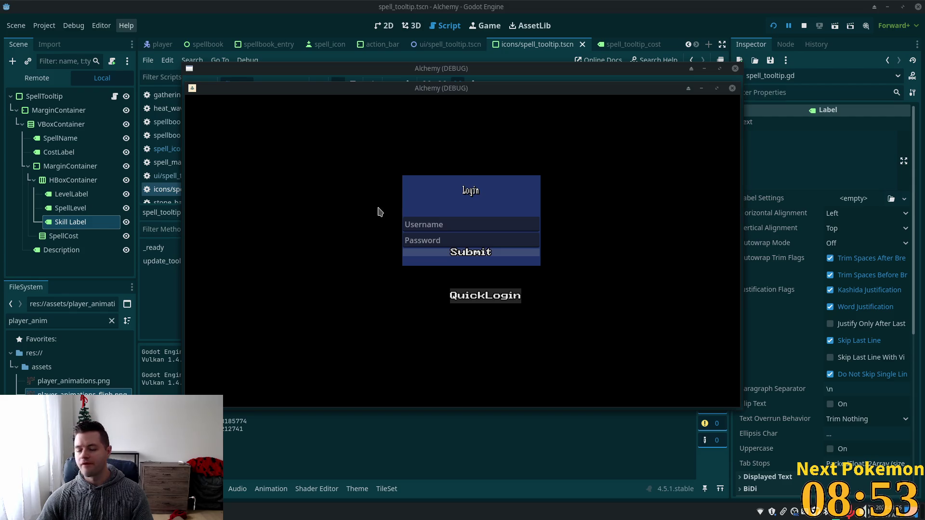
drag(387, 96, 285, 124)
mouse_move(340, 91)
mouse_down()
mouse_move(496, 147)
mouse_move(500, 180)
mouse_up()
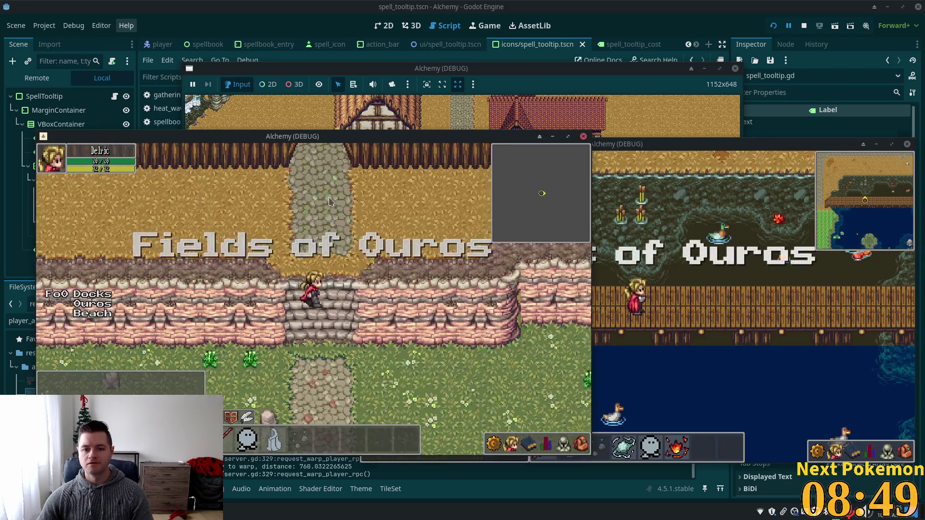
click(718, 279)
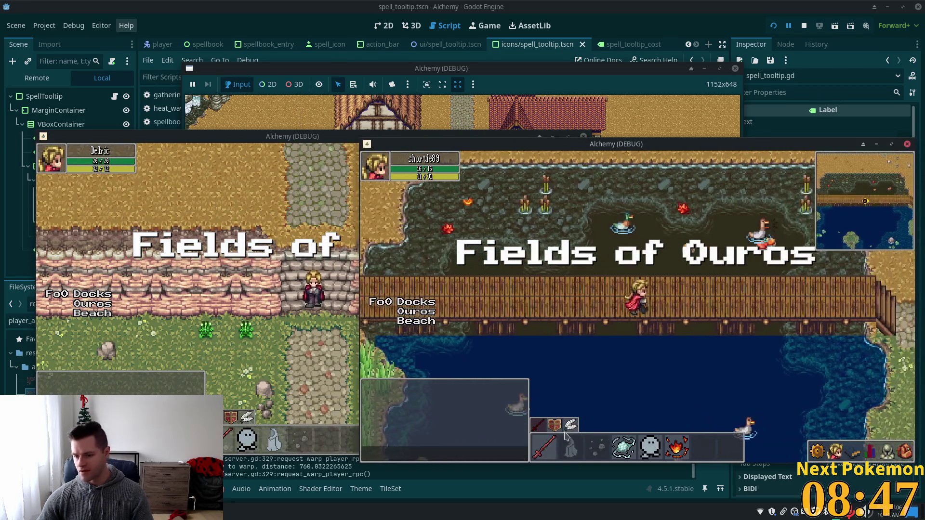
mouse_move(597, 453)
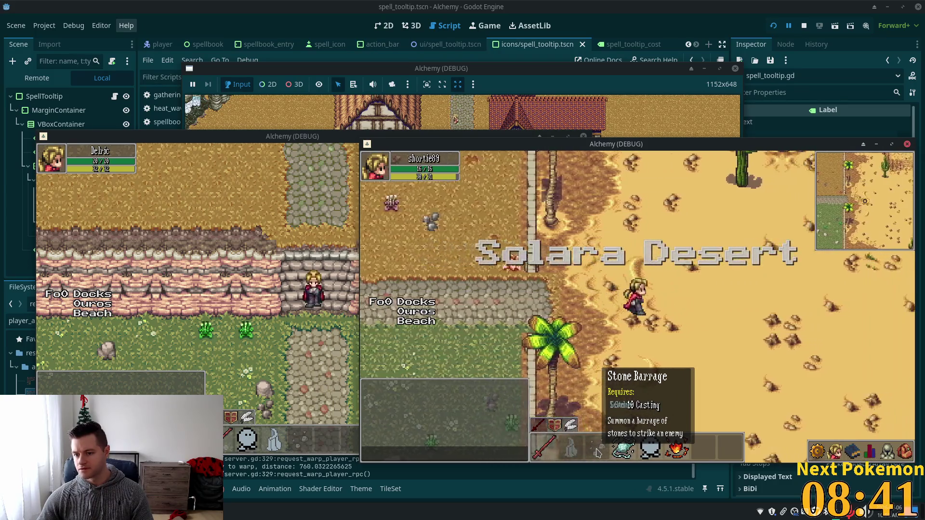
Walk the character around, warp to Solara Cliff Cave and back, then return to the editor.
key(Up)
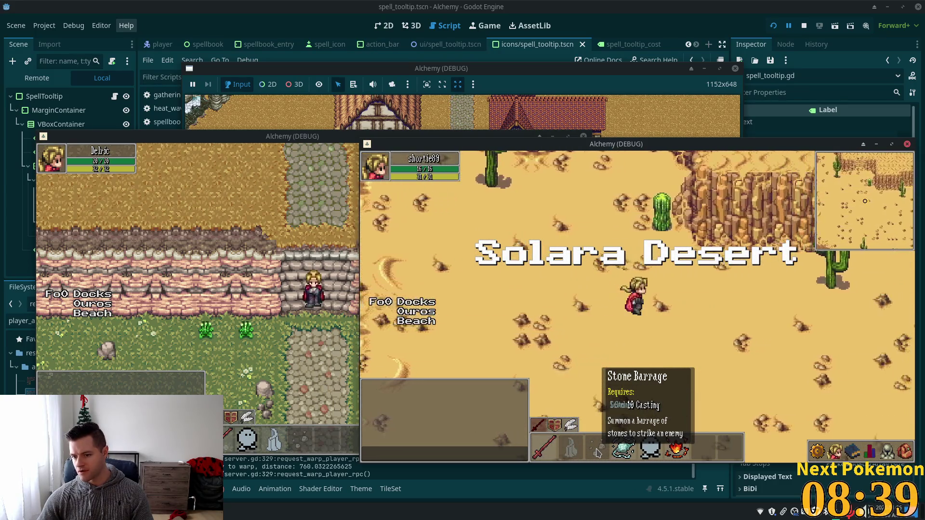
key(Up)
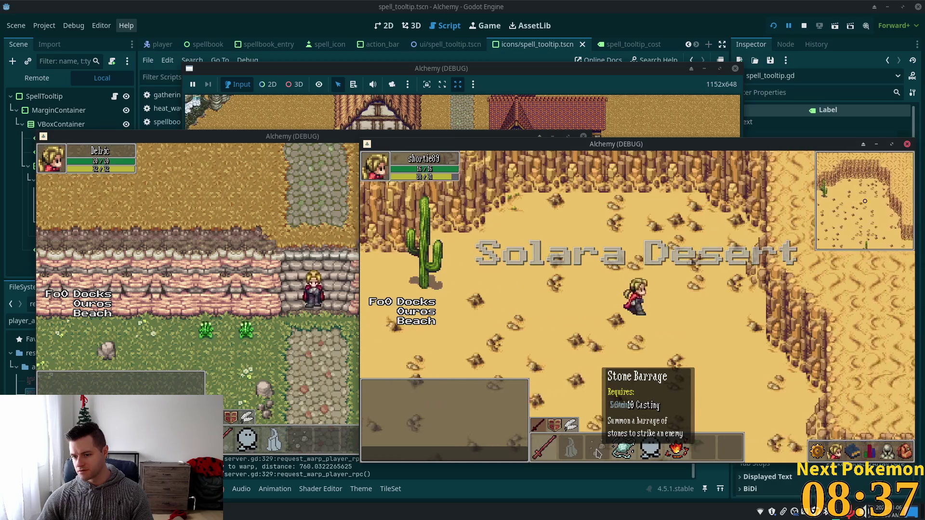
key(Down)
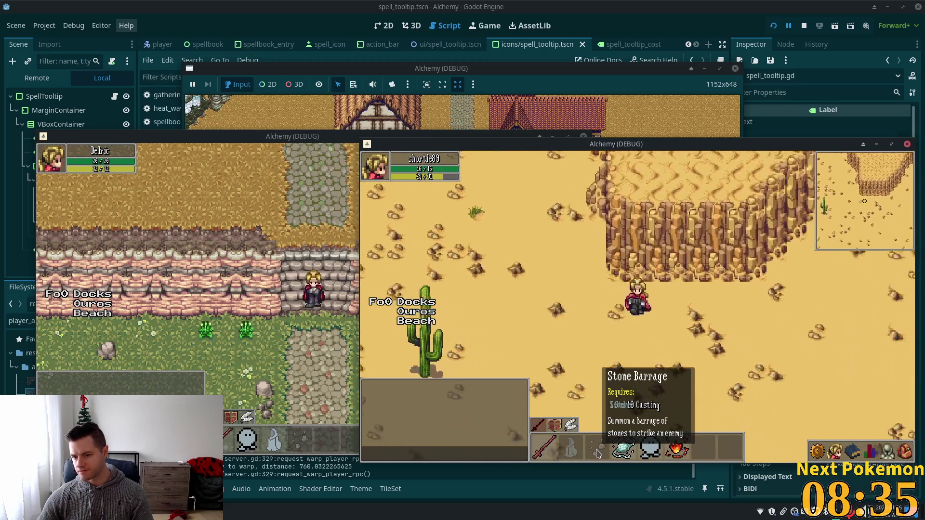
key(Right)
key(Right)
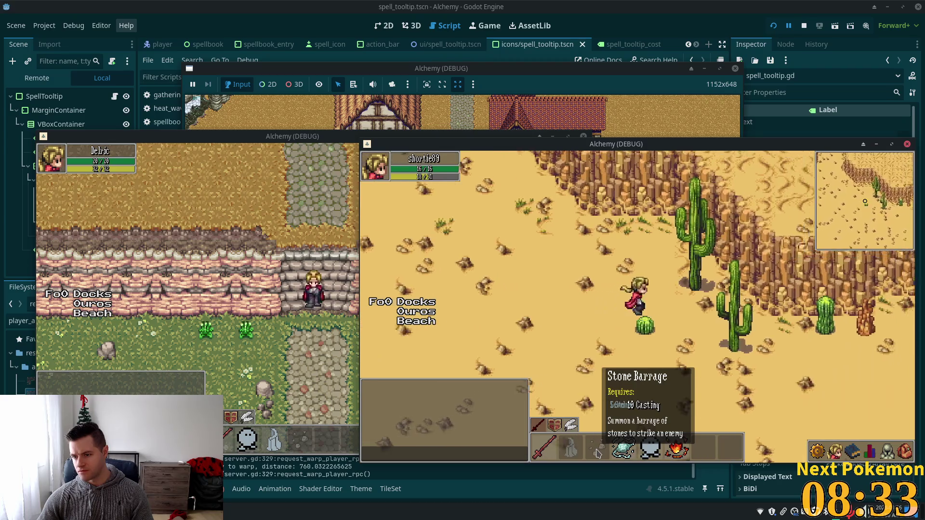
key(c)
key(c)
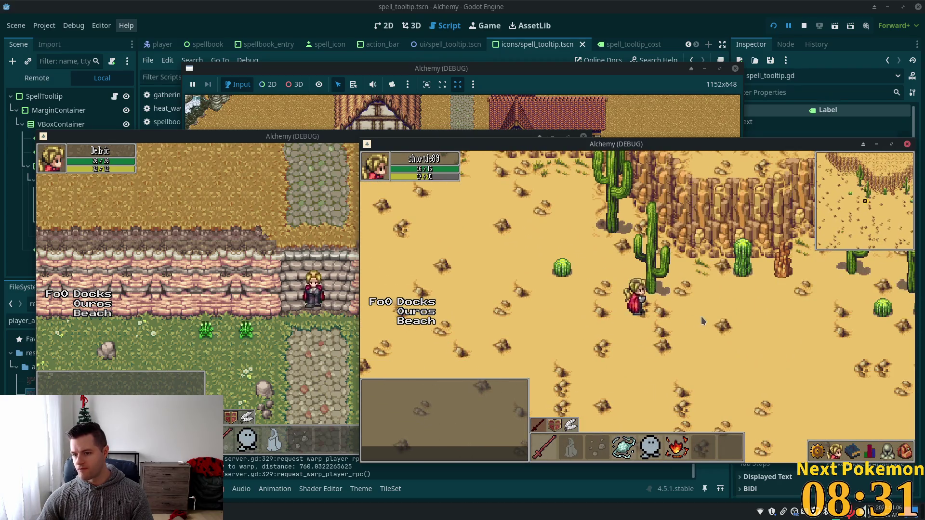
key(Right)
key(Right)
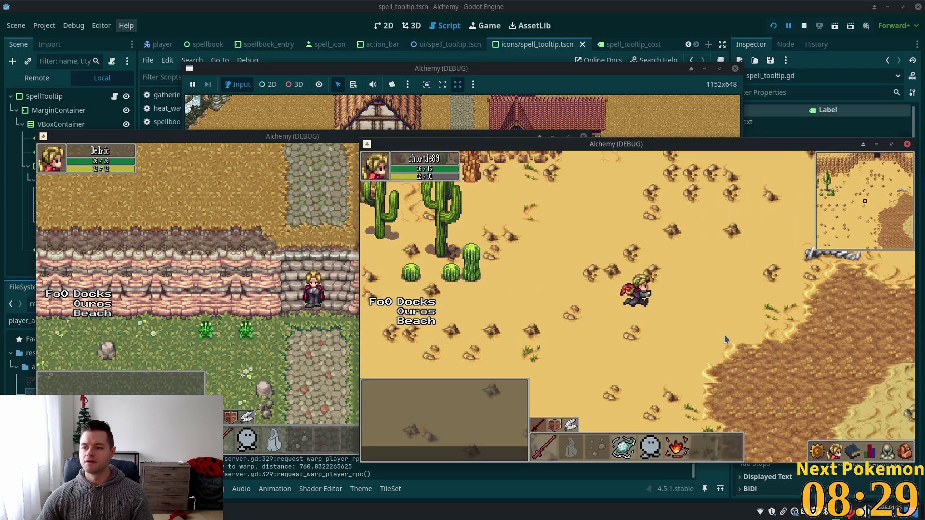
key(4)
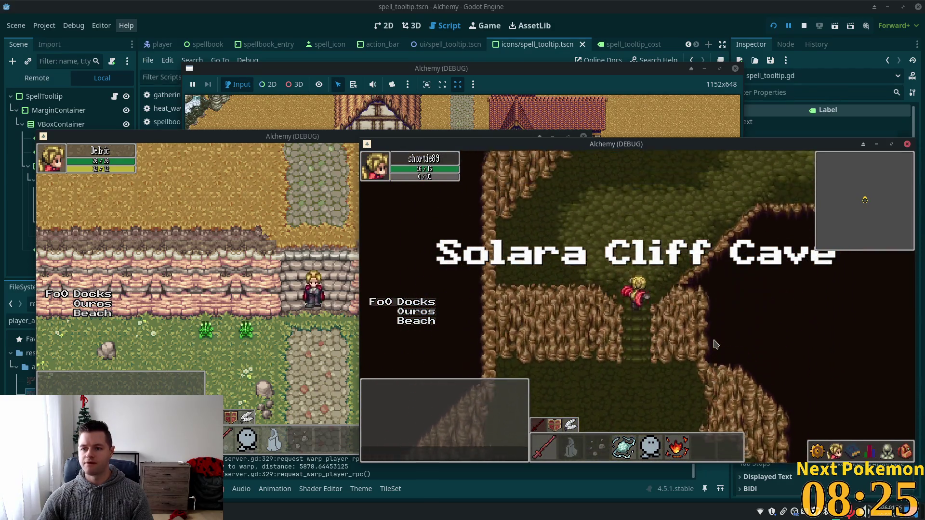
key(Left)
key(Down)
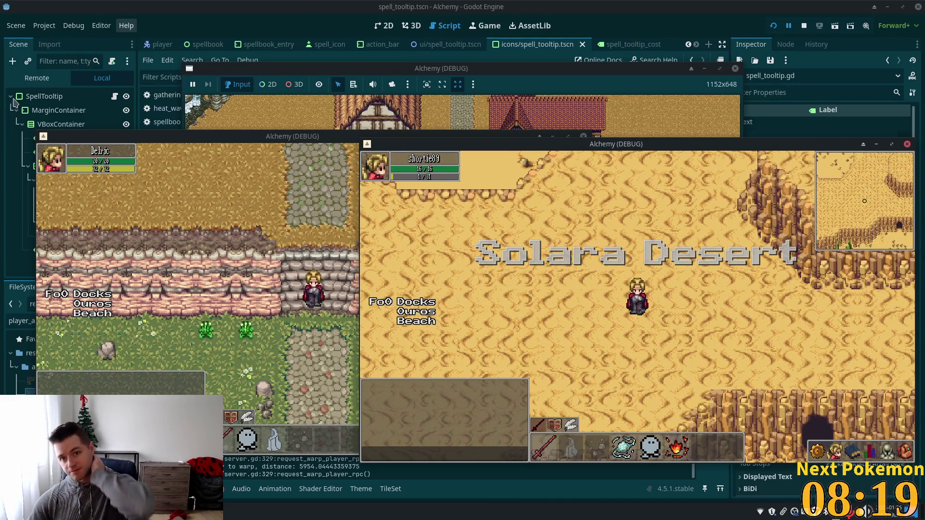
click(28, 221)
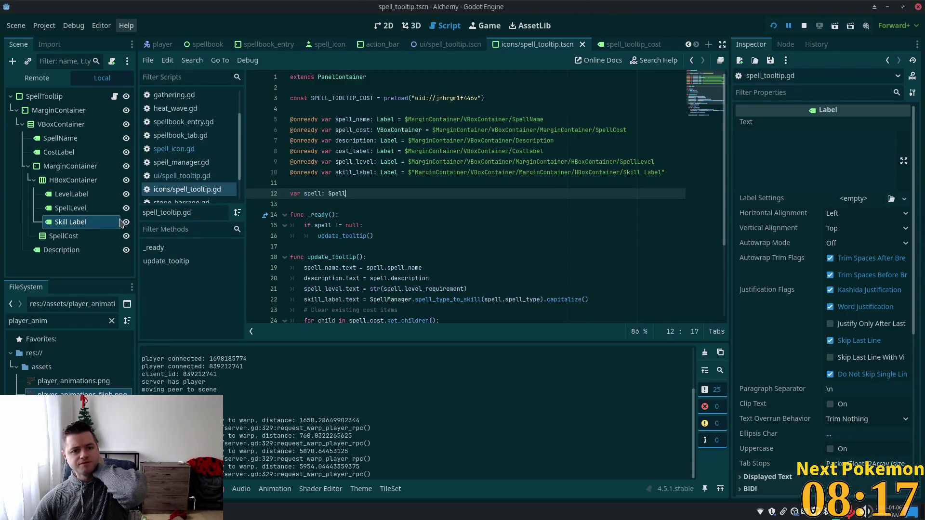
click(57, 181)
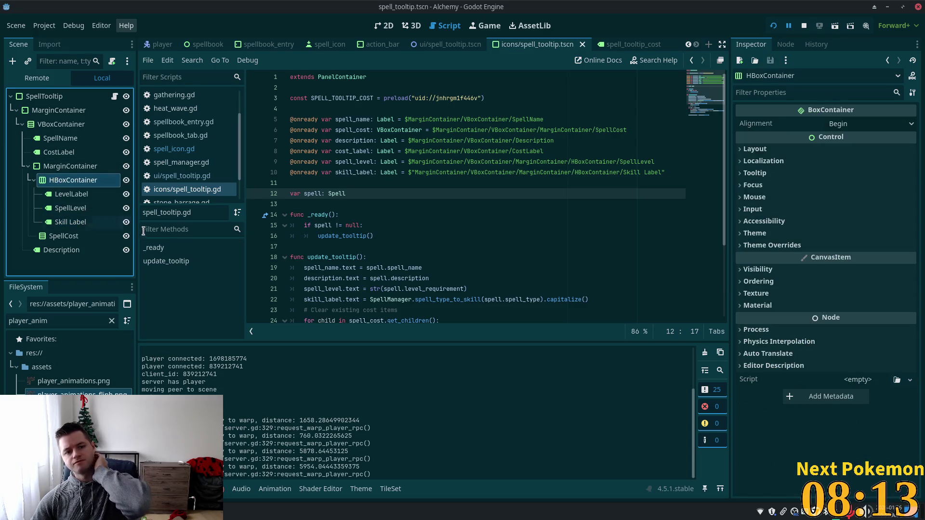
click(386, 28)
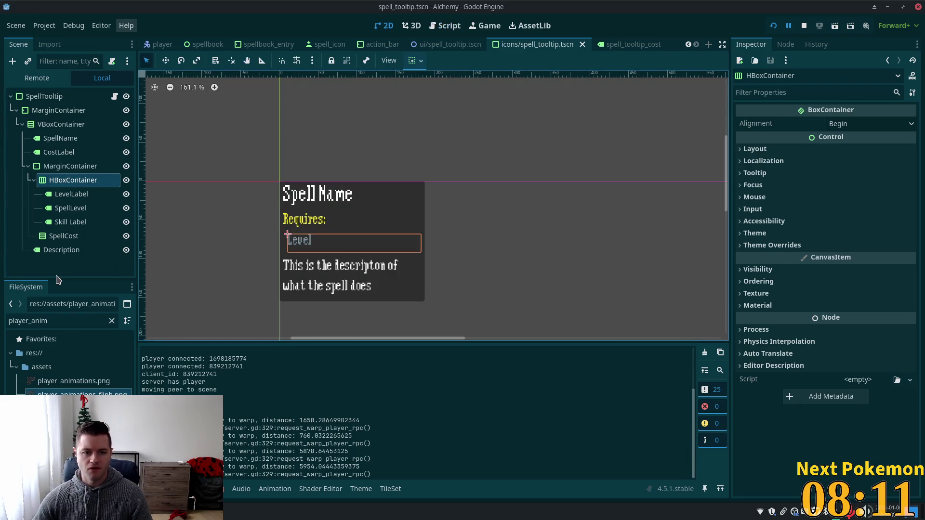
click(70, 208)
click(63, 236)
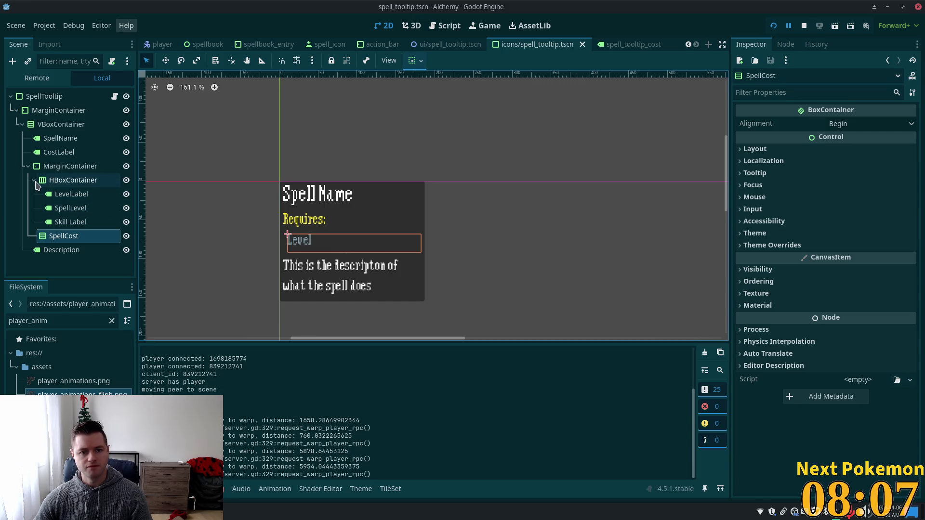
click(67, 166)
click(51, 181)
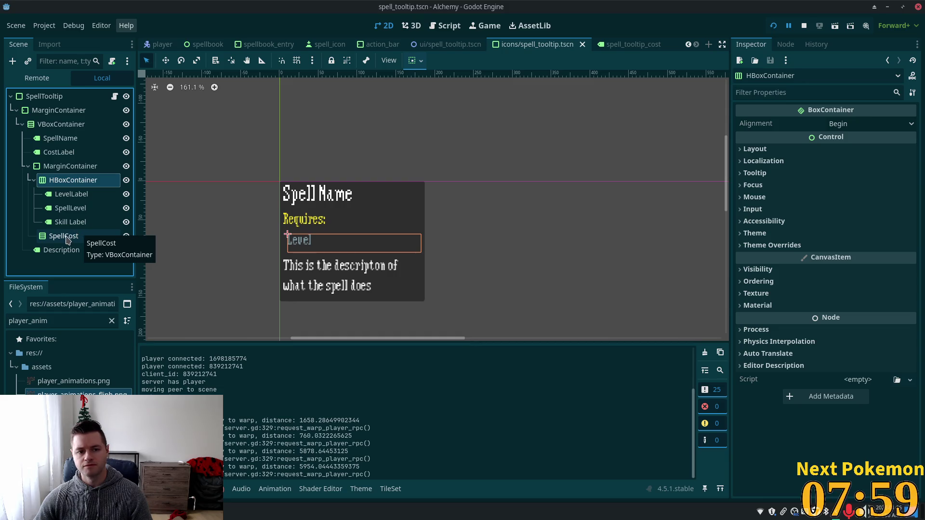
click(67, 240)
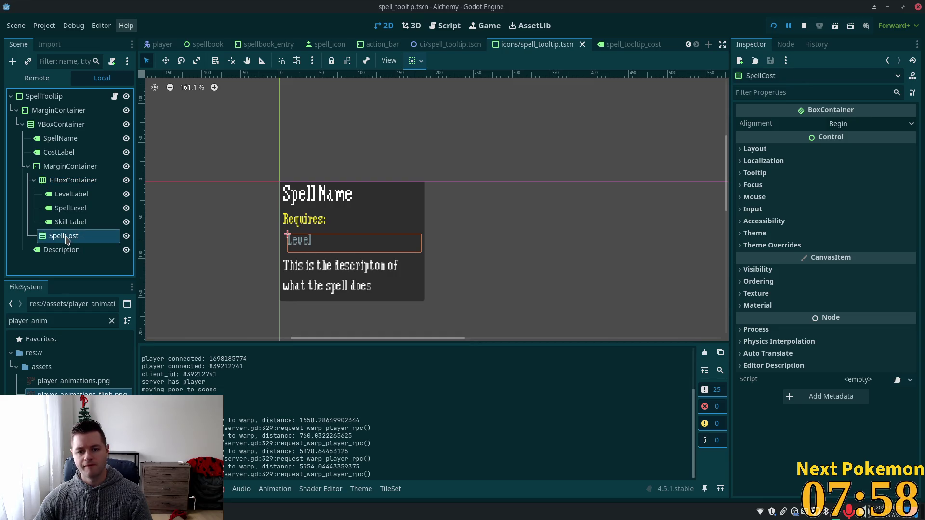
click(73, 179)
click(50, 222)
click(50, 236)
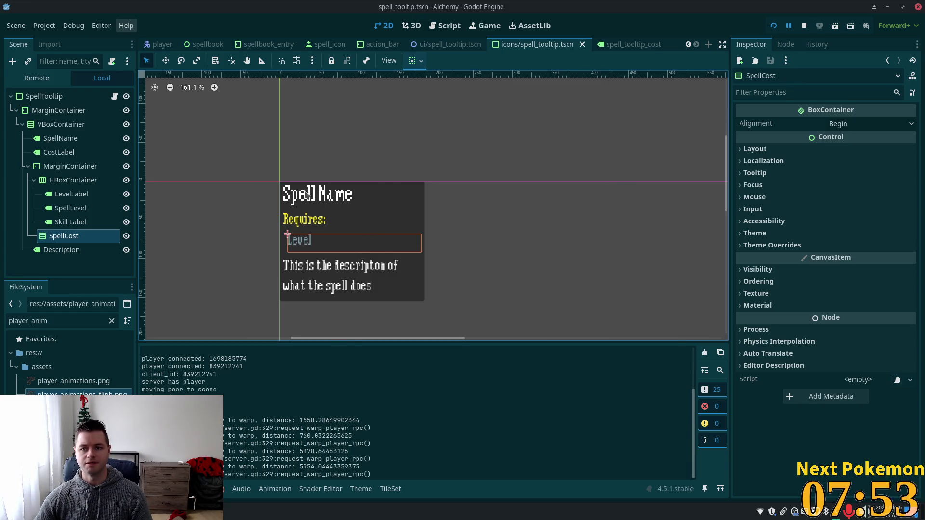
key(ctrl+a)
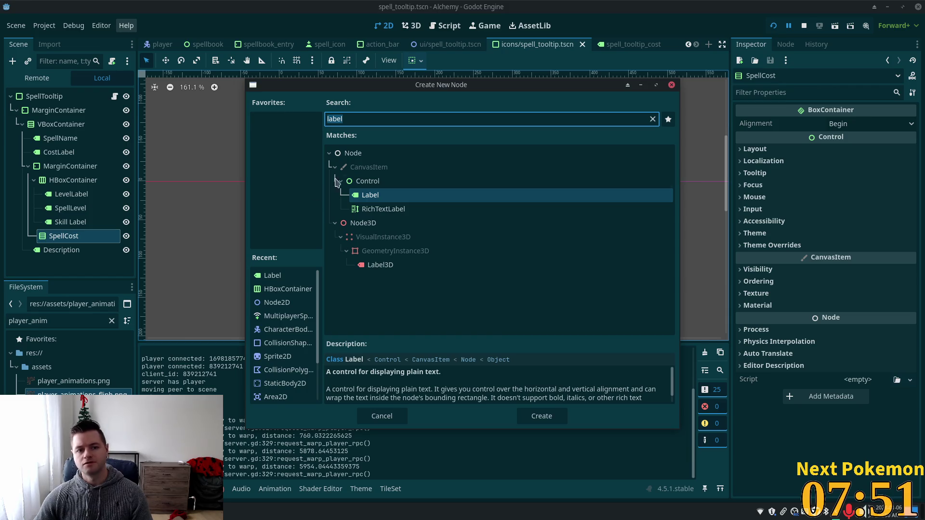
Create a VBoxContainer in the inner MarginContainer and move HBoxContainer and SpellCost into it.
click(671, 85)
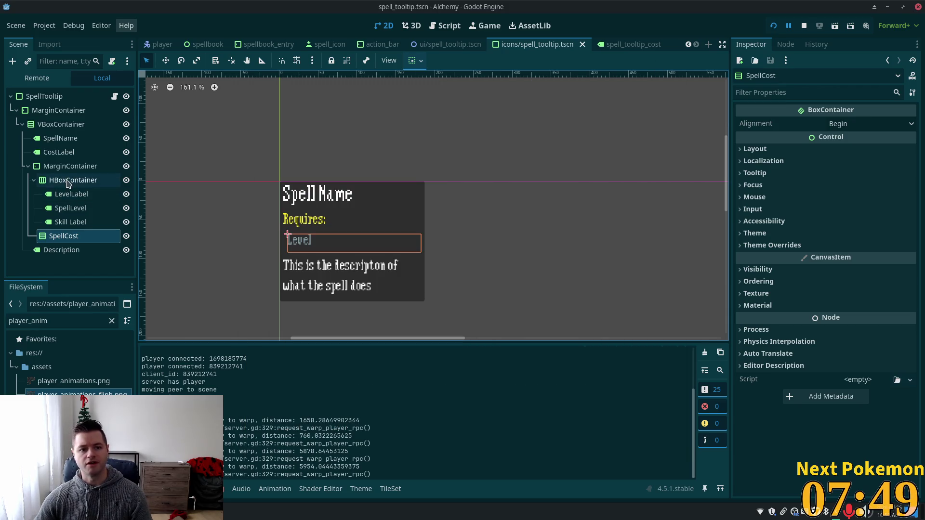
click(33, 180)
click(70, 166)
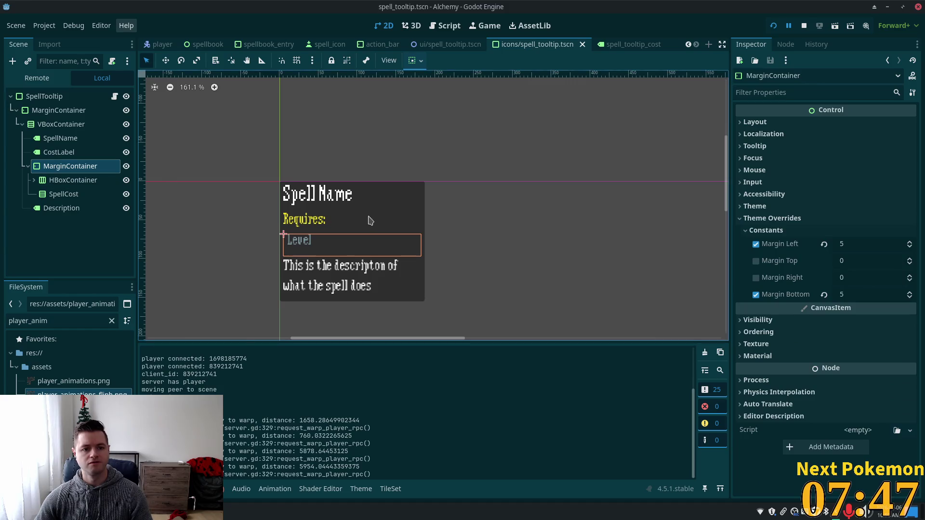
key(ctrl+a)
text(vbox)
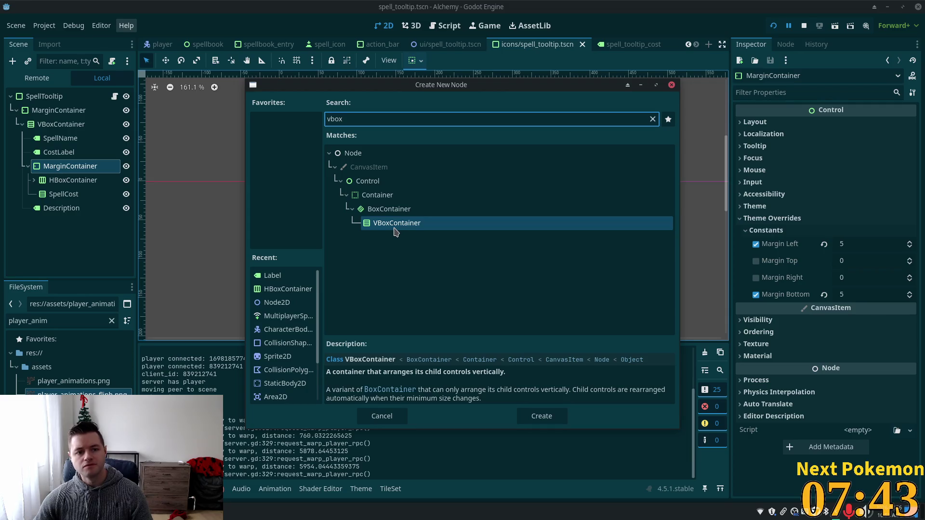
double_click(394, 225)
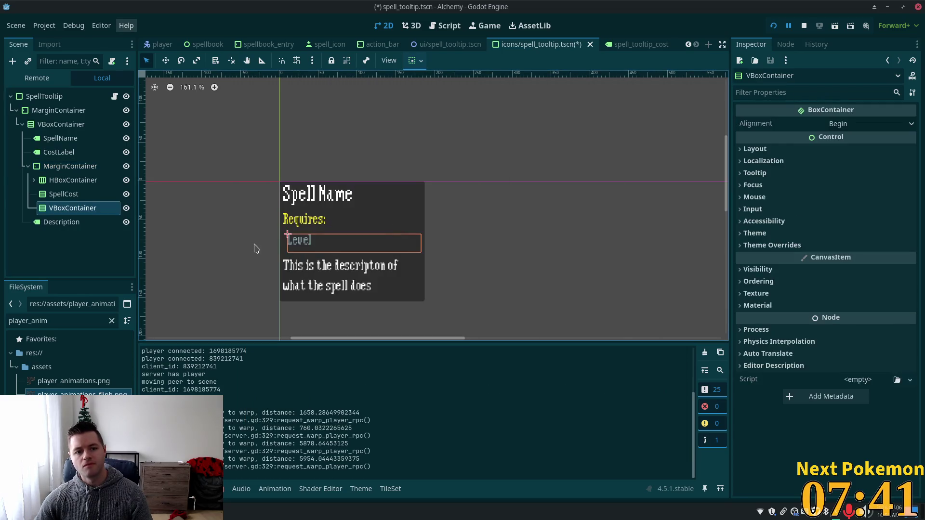
click(72, 180)
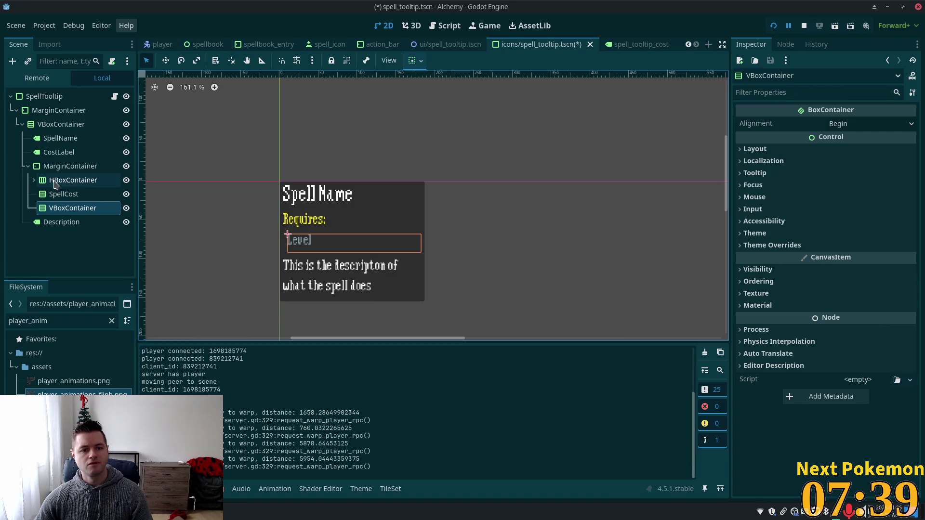
shift+click(59, 195)
drag(56, 193, 59, 209)
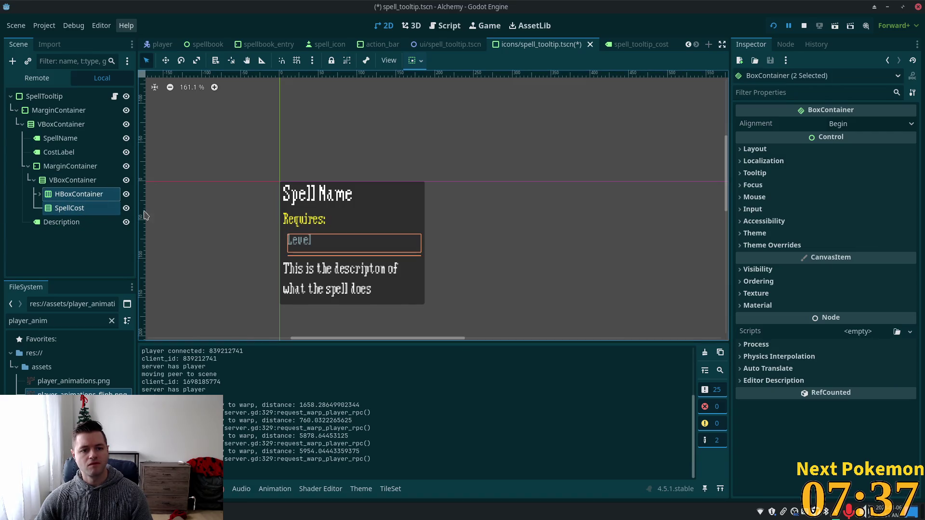
click(70, 166)
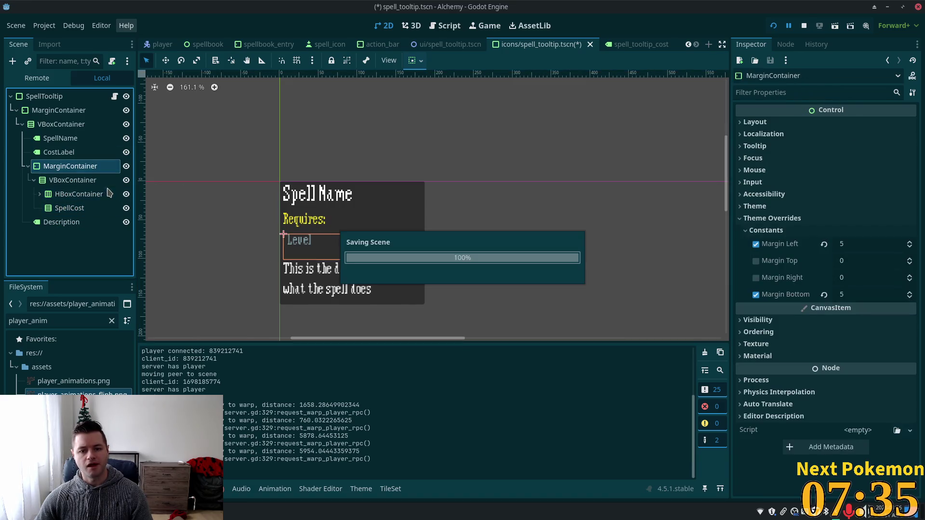
Save the spell tooltip scene.
key(ctrl+s)
key(alt+Tab)
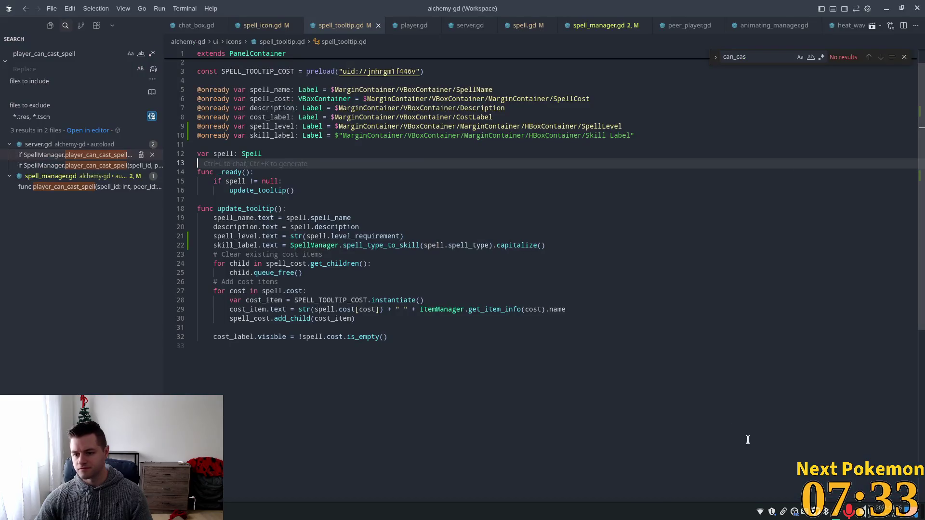
key(alt+Tab)
key(super)
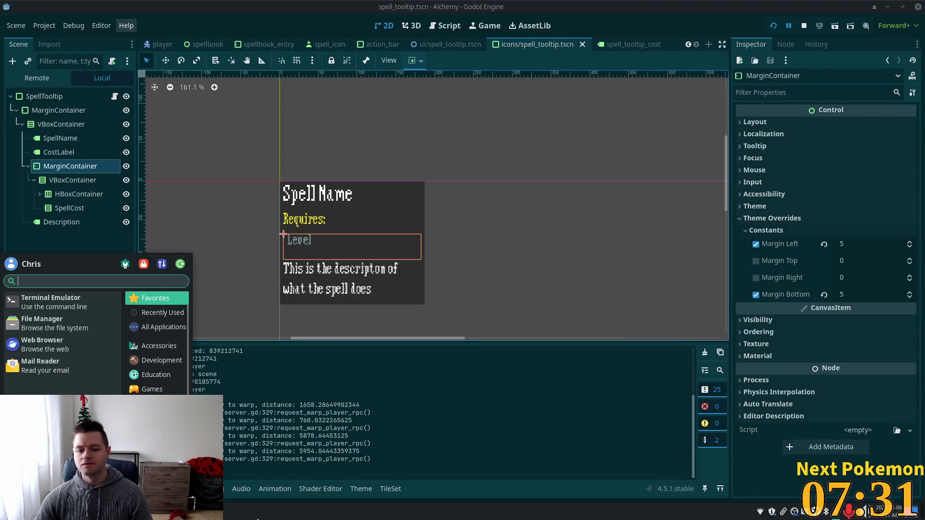
key(Escape)
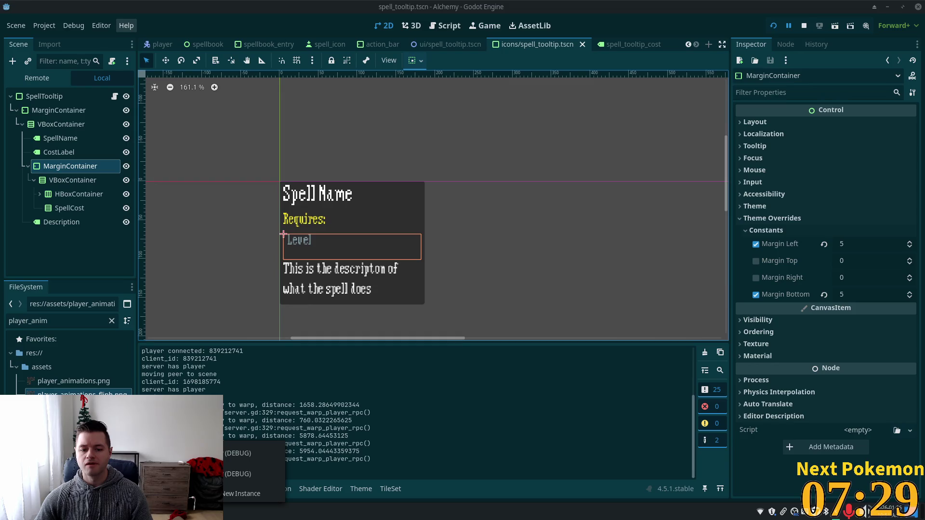
key(alt+Tab)
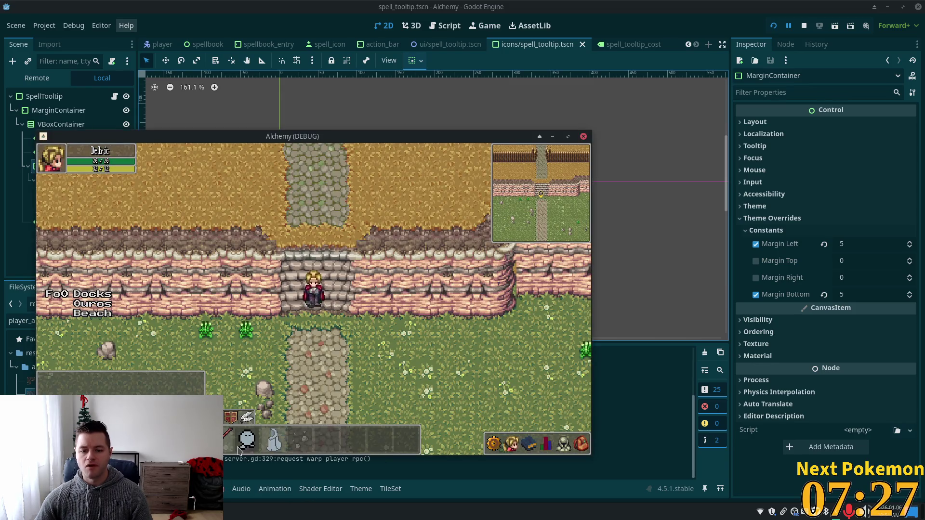
Relaunch the game, enter from the main menu, and hover a hotbar spell on the second client.
click(774, 26)
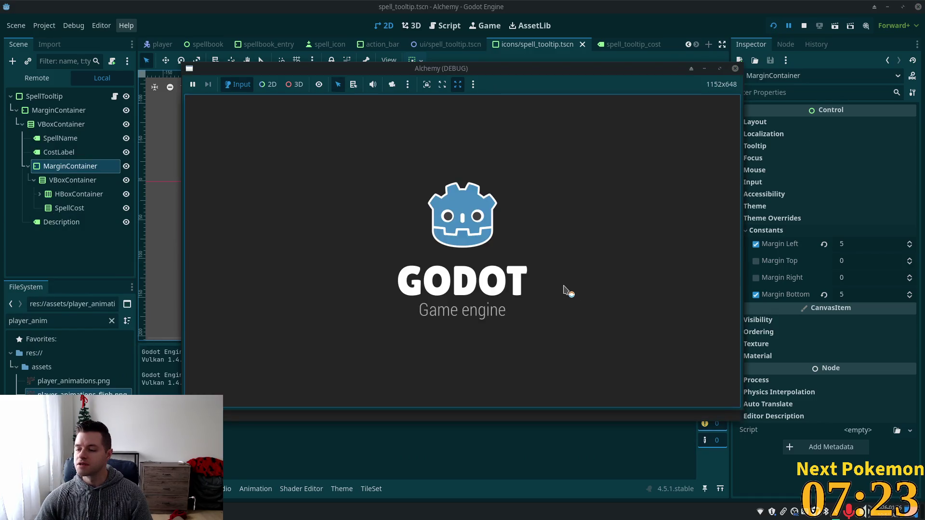
click(530, 275)
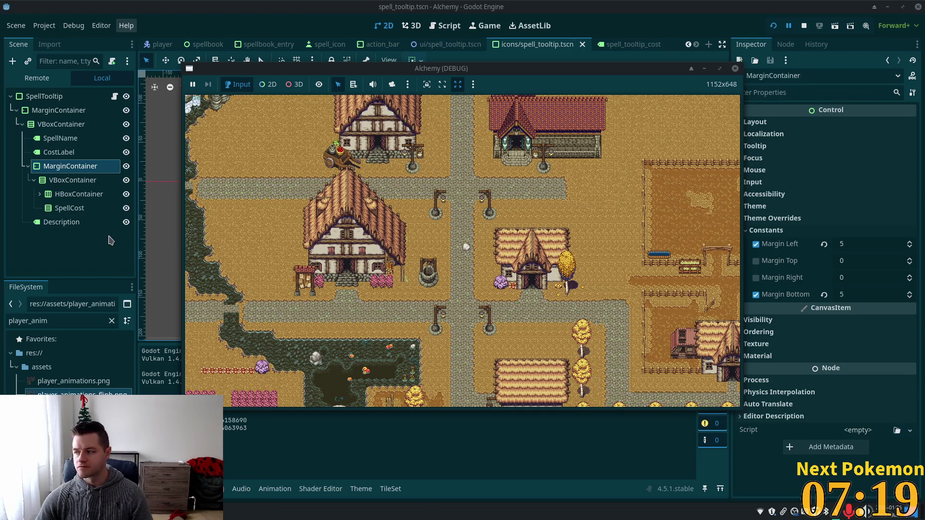
drag(409, 77, 357, 39)
click(664, 293)
key(s)
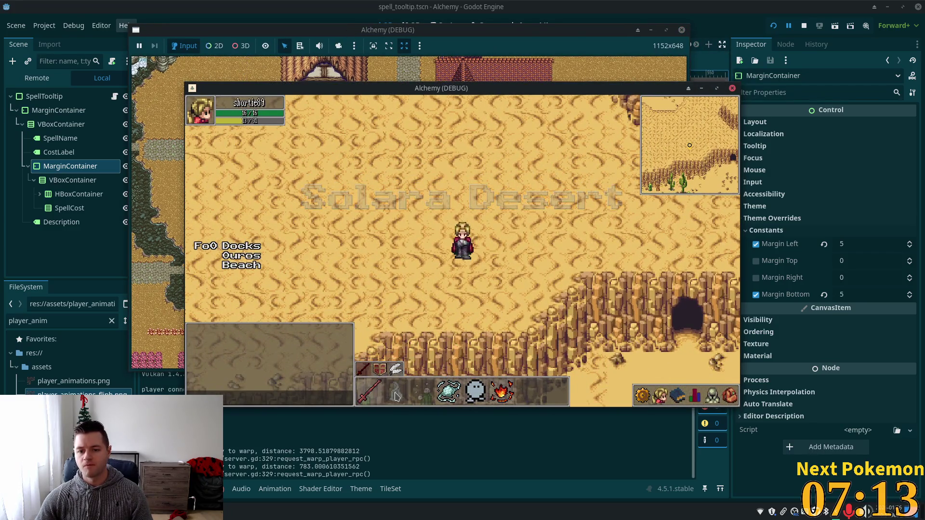
mouse_move(395, 396)
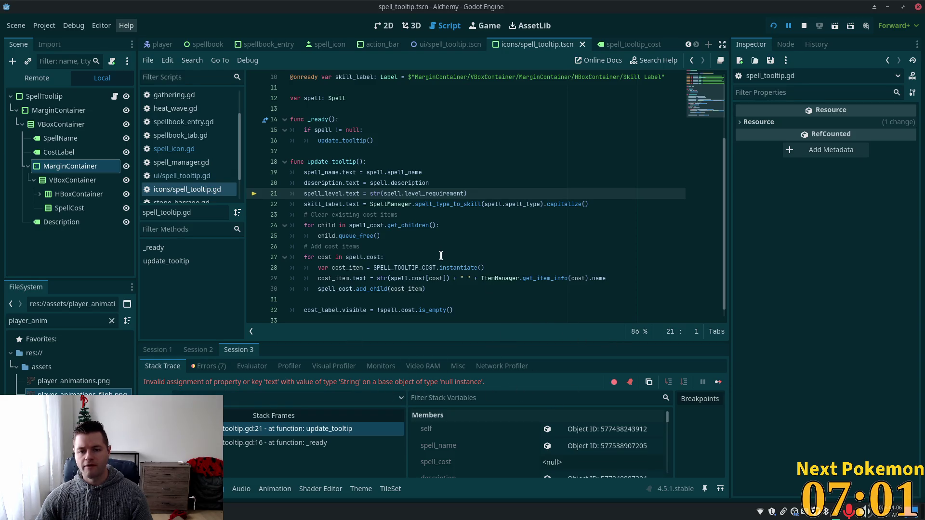
Inspect failing line 21 and the spell_level name in the tooltip script.
click(402, 183)
key(Down)
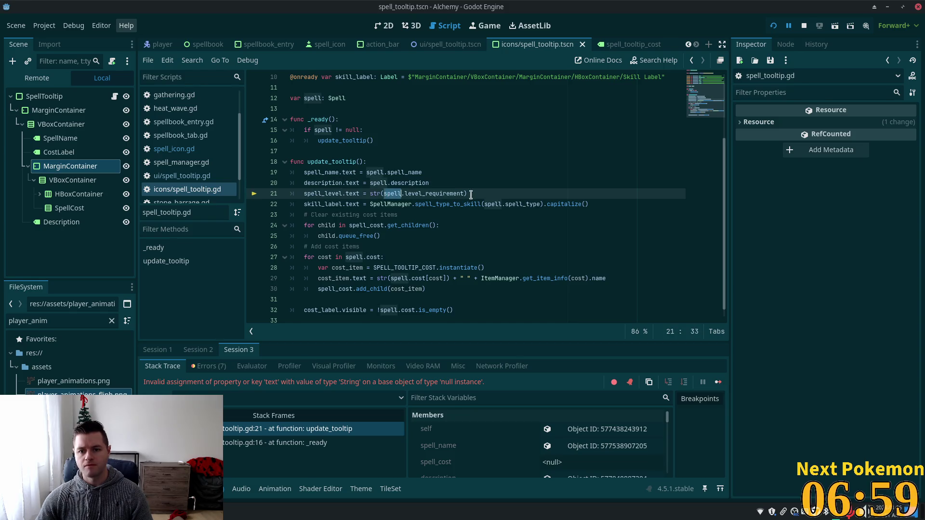
click(472, 194)
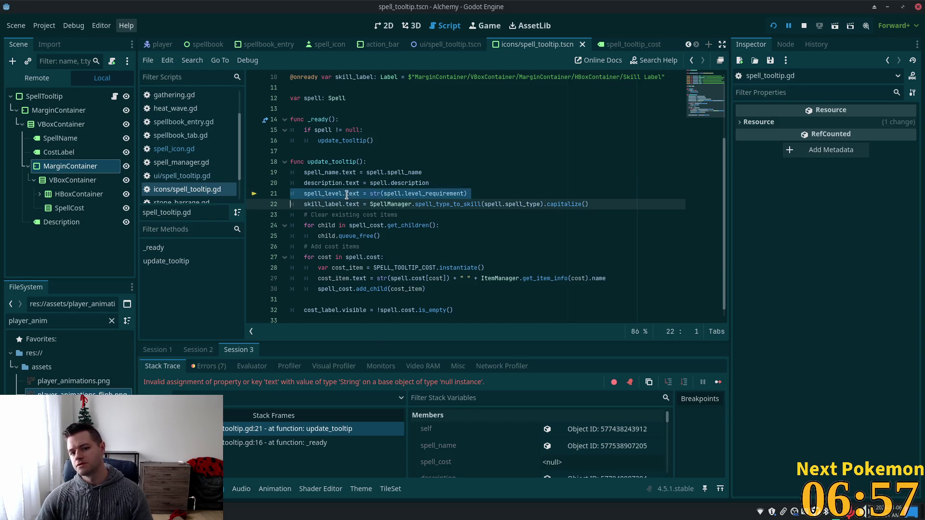
click(324, 193)
Move from the Godot editor over to Cursor, where spell_tooltip.gd is open.
key(alt+Tab)
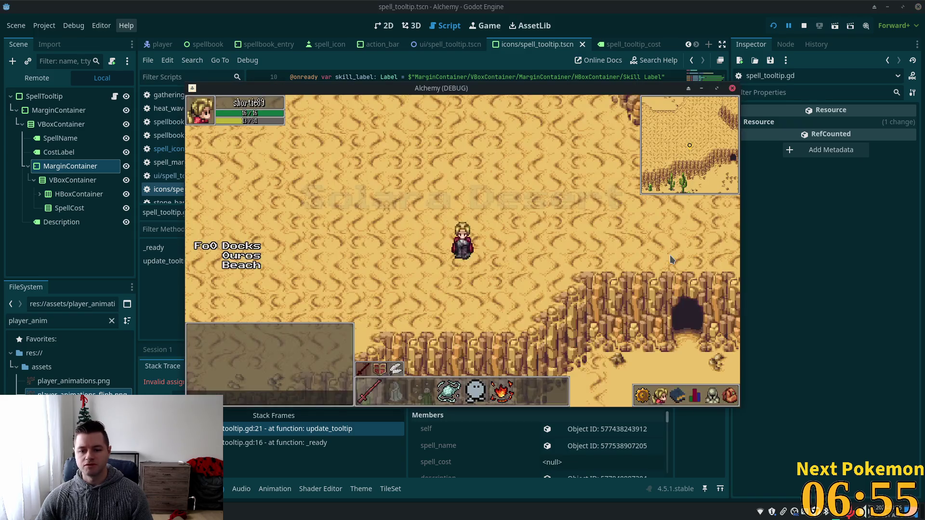
key(alt+Tab)
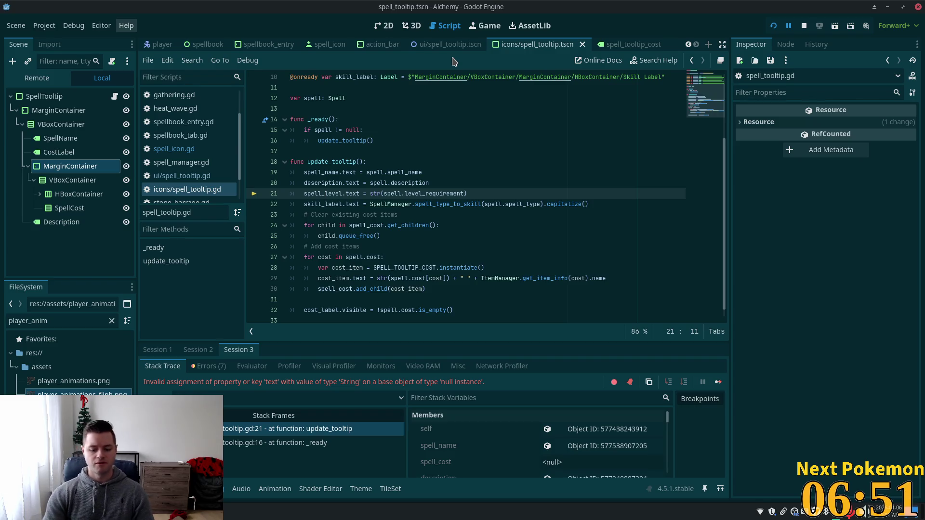
key(shift+alt+o)
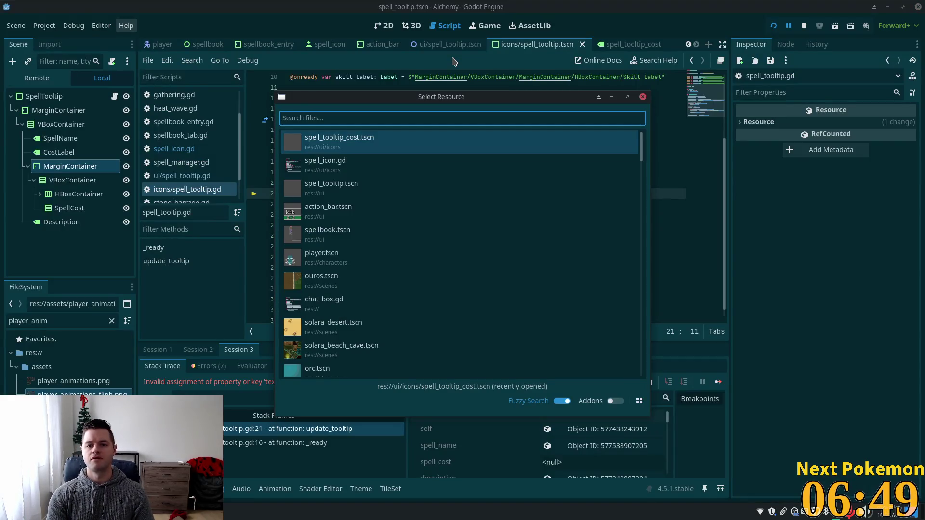
key(Escape)
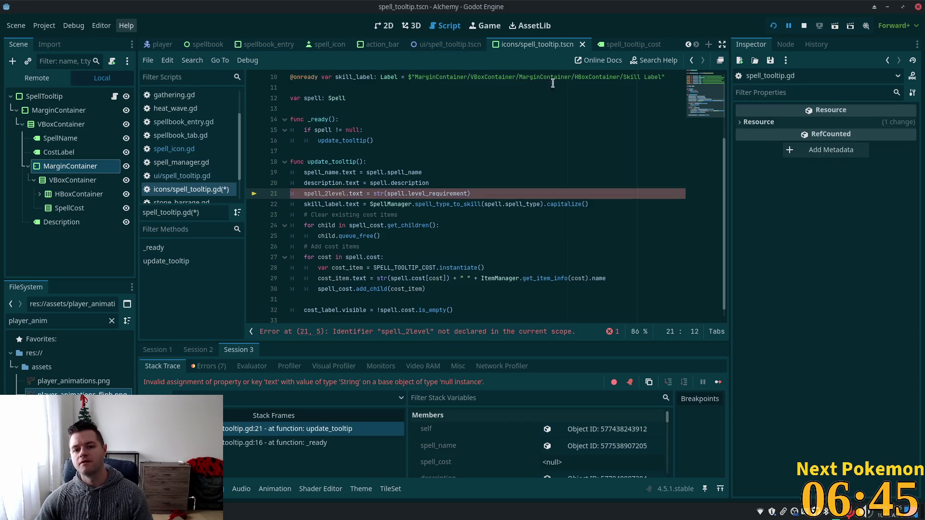
key(alt+Tab)
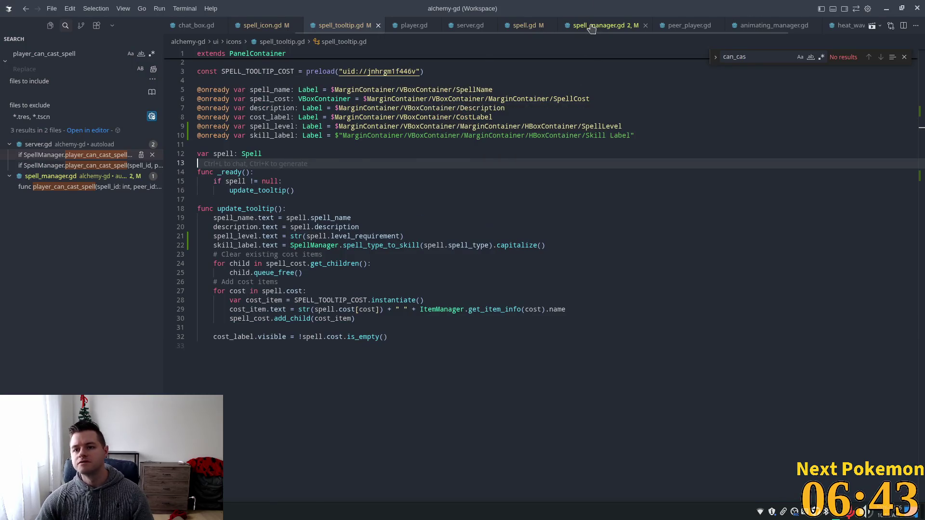
key(F12)
click(334, 177)
click(920, 139)
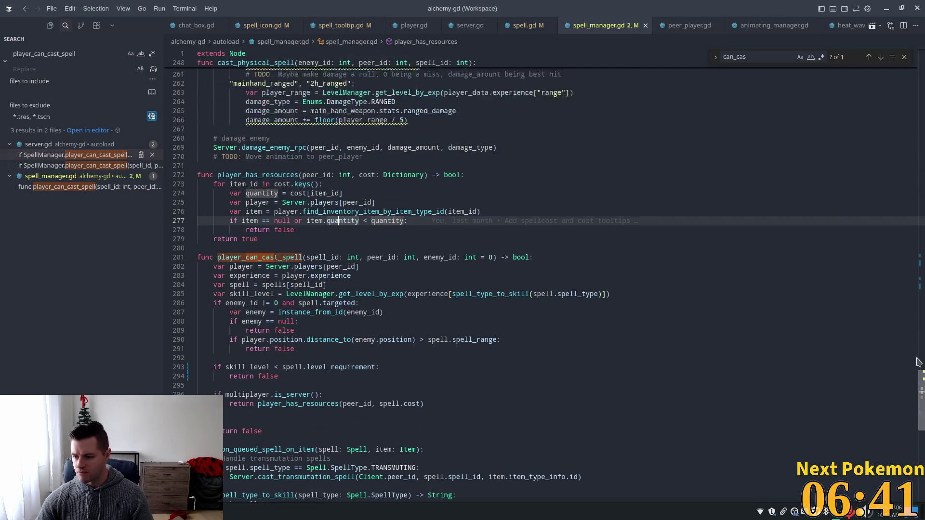
scroll(920, 138, up, 10)
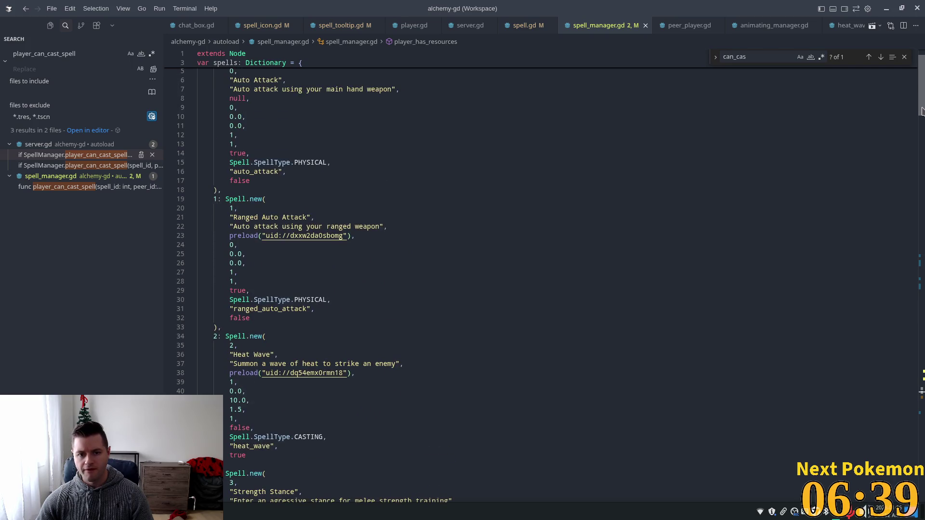
click(309, 179)
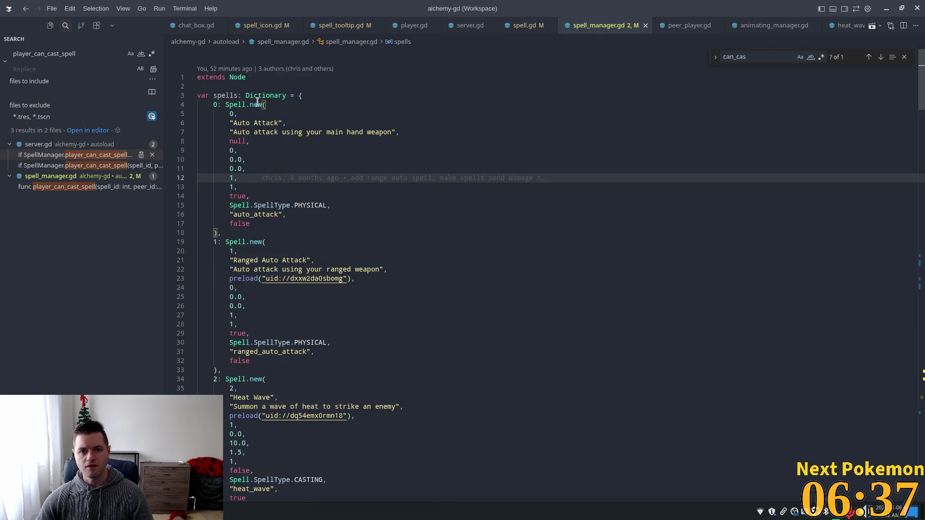
mouse_move(256, 106)
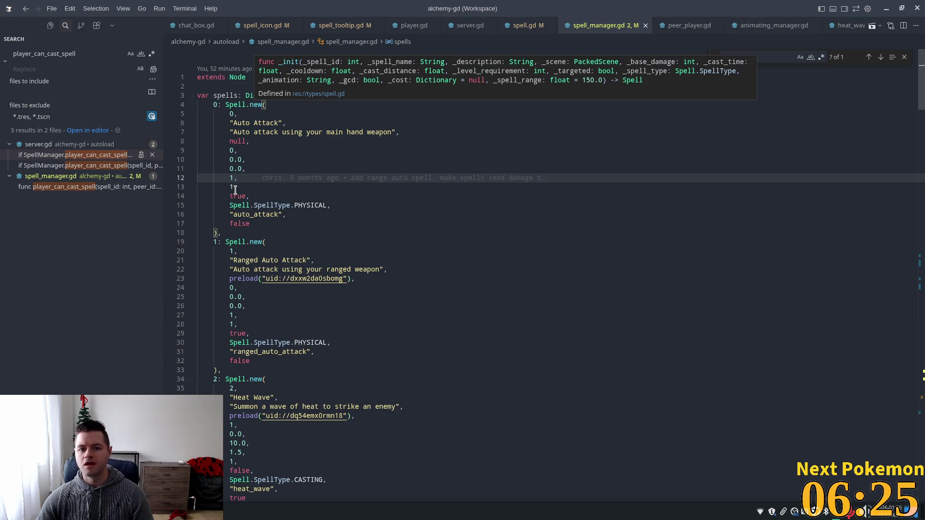
click(277, 325)
scroll(276, 325, down, 5)
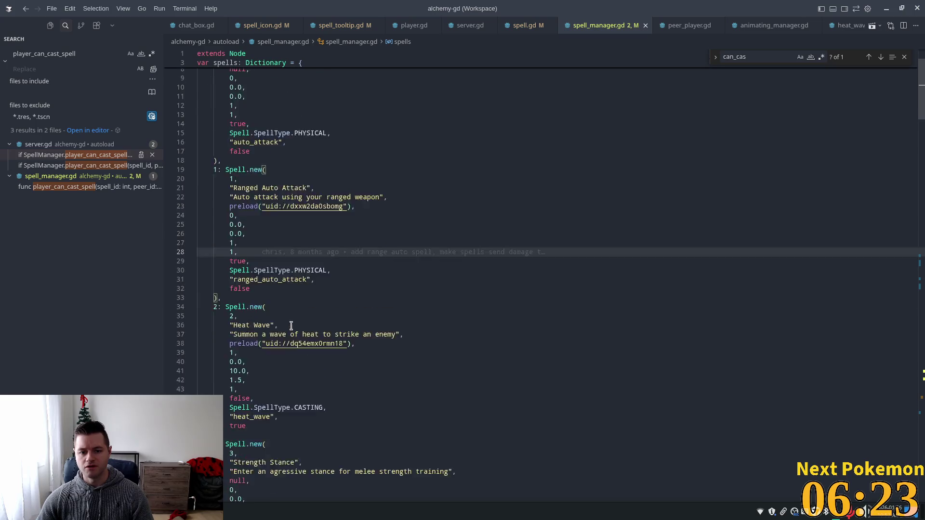
click(268, 342)
scroll(418, 372, down, 1)
scroll(418, 372, down, 3)
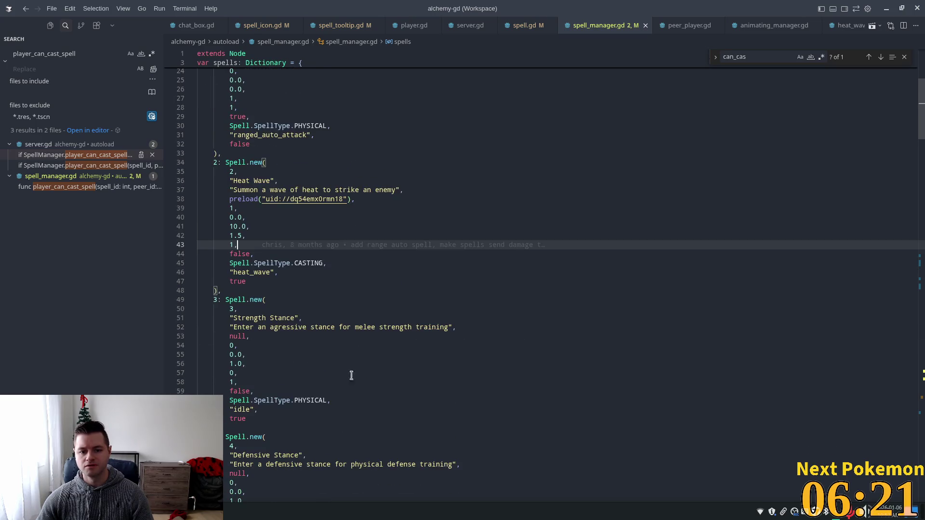
click(279, 380)
scroll(362, 361, down, 1)
scroll(362, 361, down, 4)
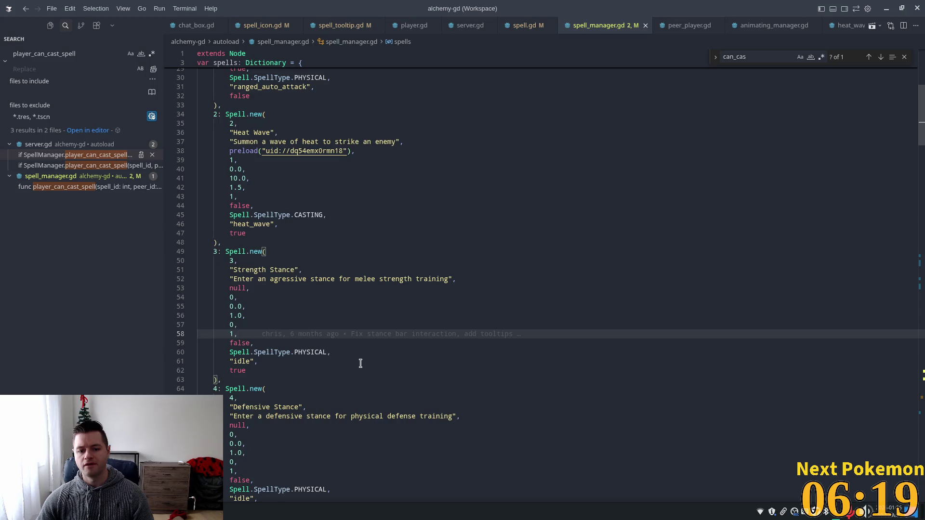
click(271, 375)
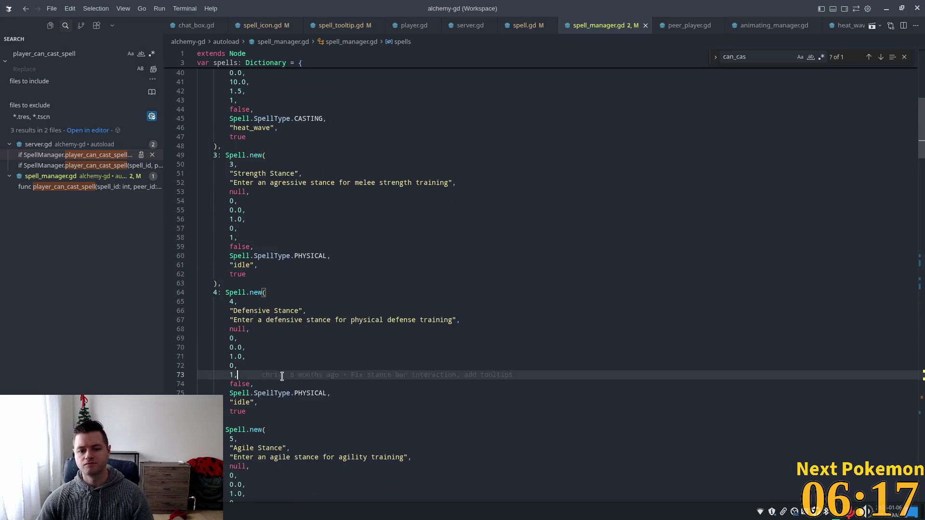
scroll(294, 385, down, 4)
scroll(294, 387, down, 2)
scroll(294, 386, down, 6)
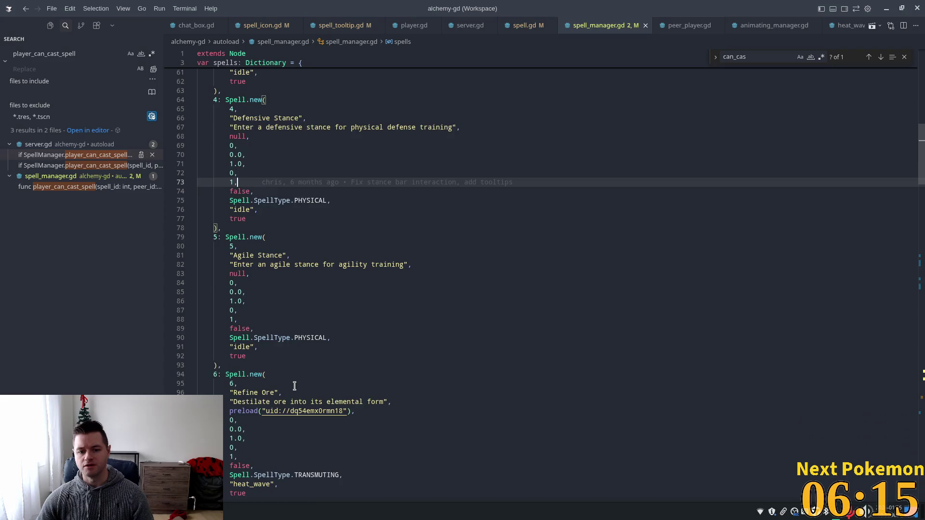
scroll(294, 385, down, 3)
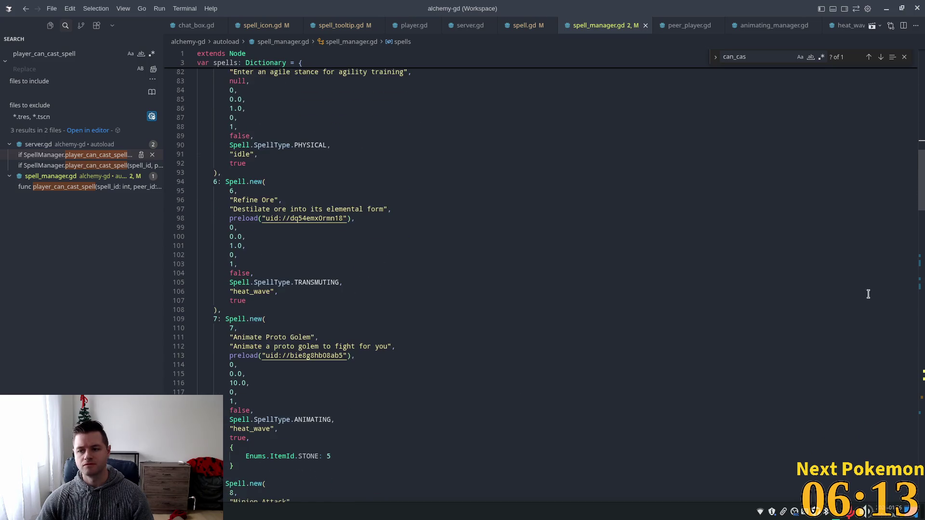
drag(916, 195, 908, 361)
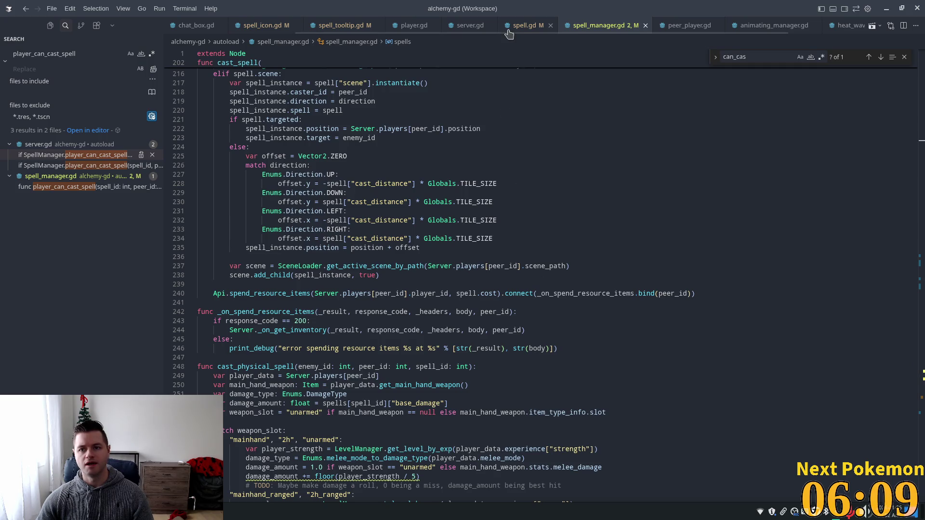
click(325, 26)
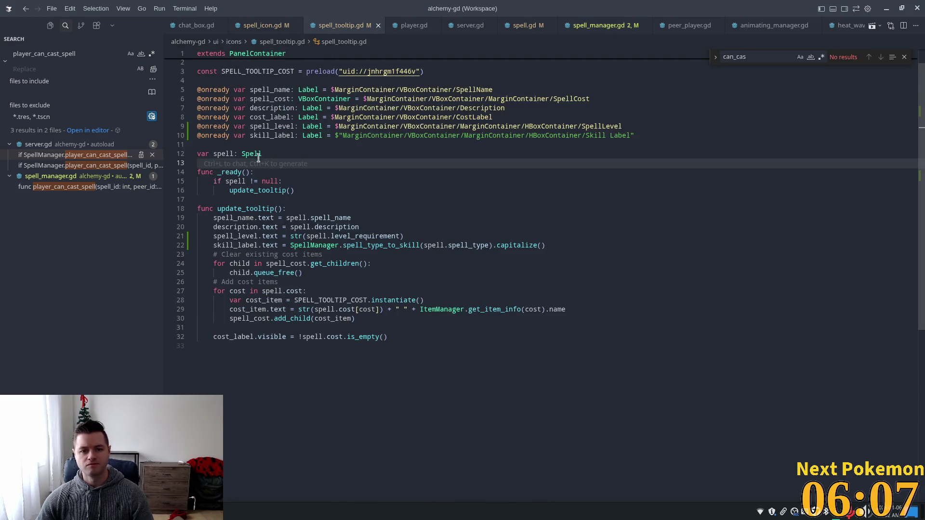
Examine line 21's level_requirement and str usage in spell_tooltip.gd.
click(333, 236)
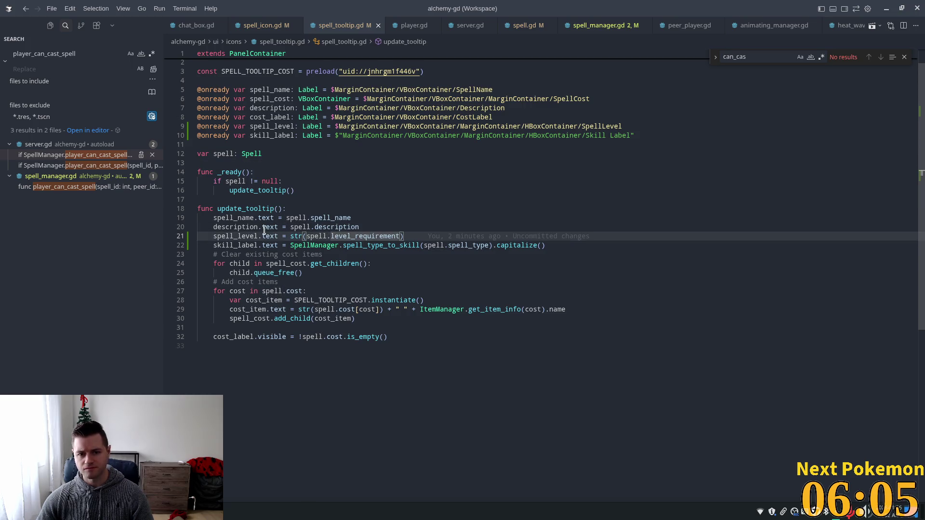
click(359, 218)
click(330, 236)
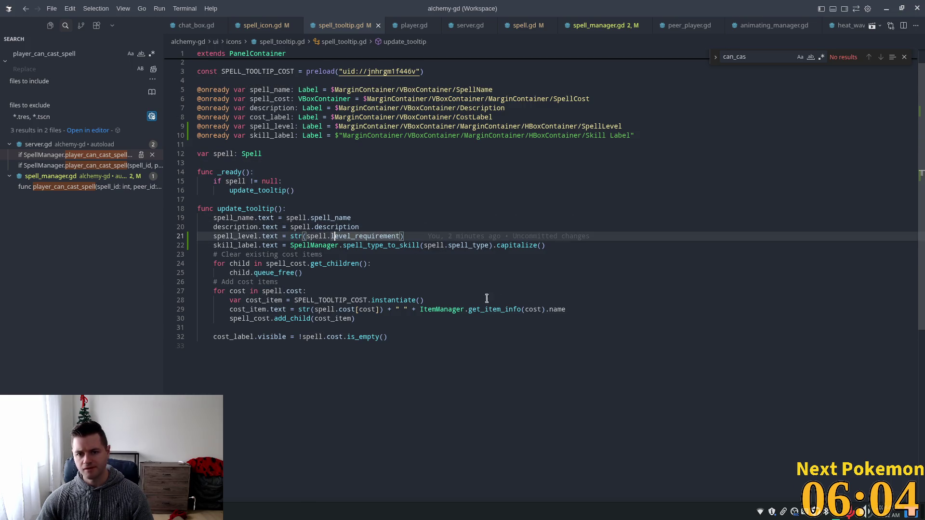
click(296, 235)
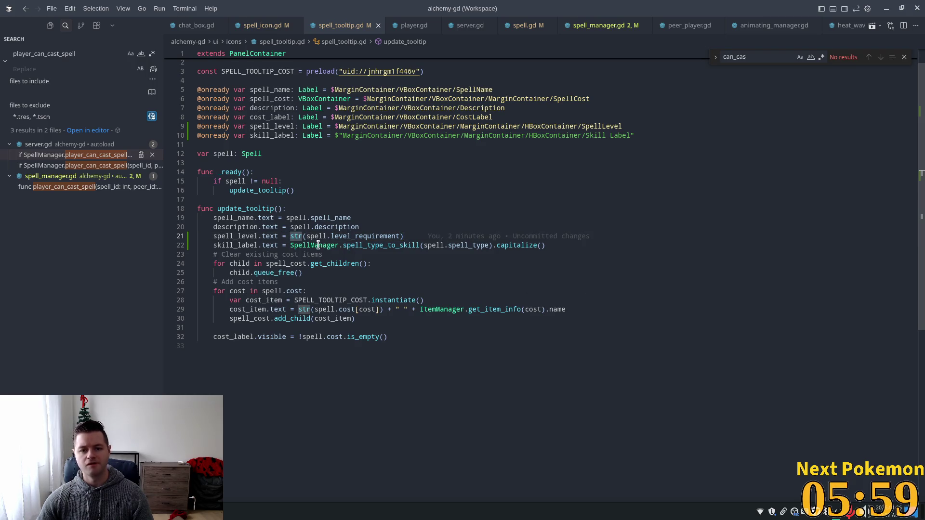
click(304, 236)
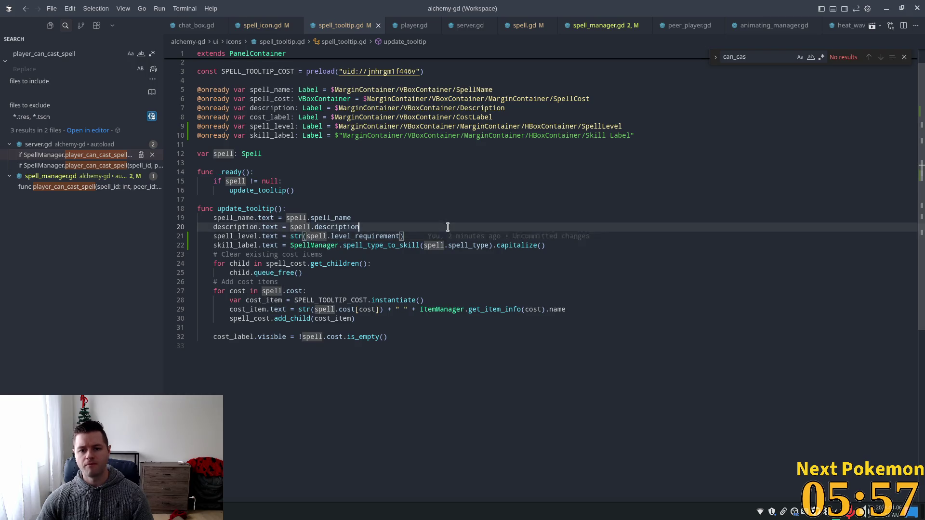
Extend line 21 with 'if spell != null else ""', then run the game from Godot with F5.
click(448, 236)
text(iu)
key(Escape)
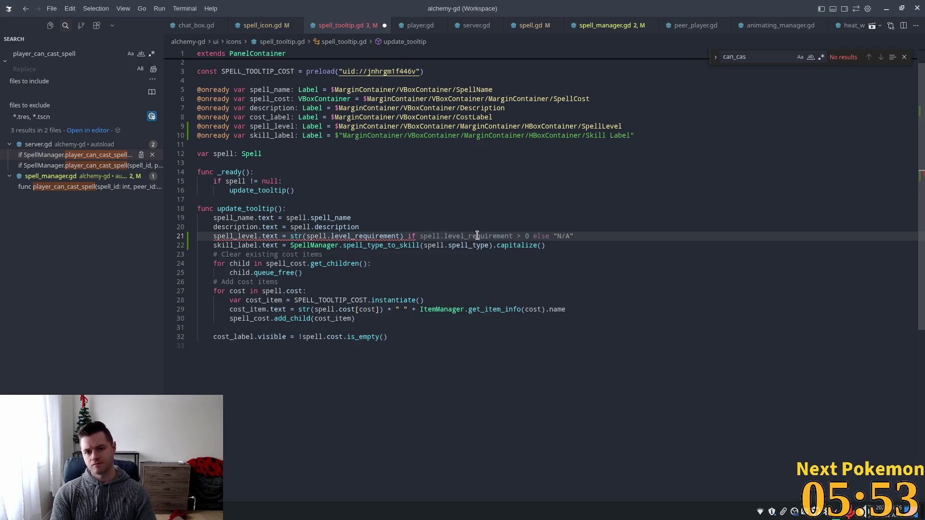
text(spell)
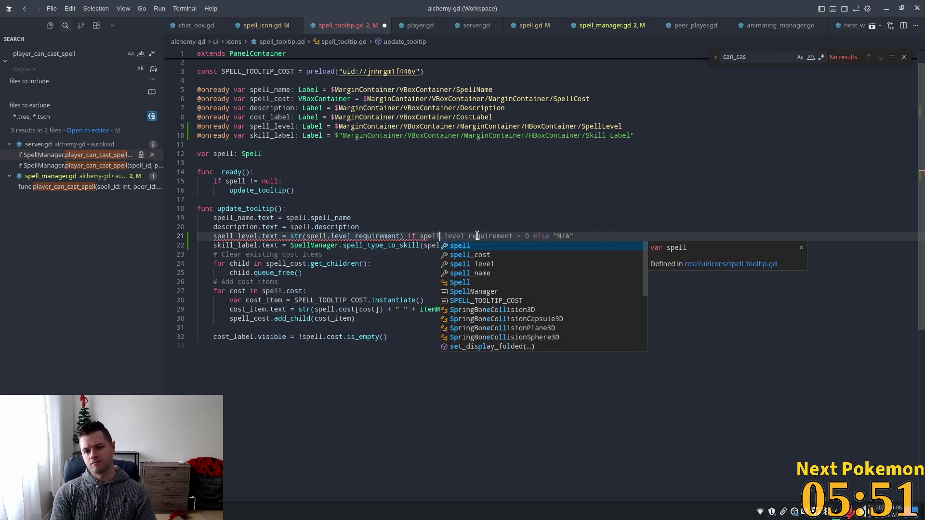
text( else)
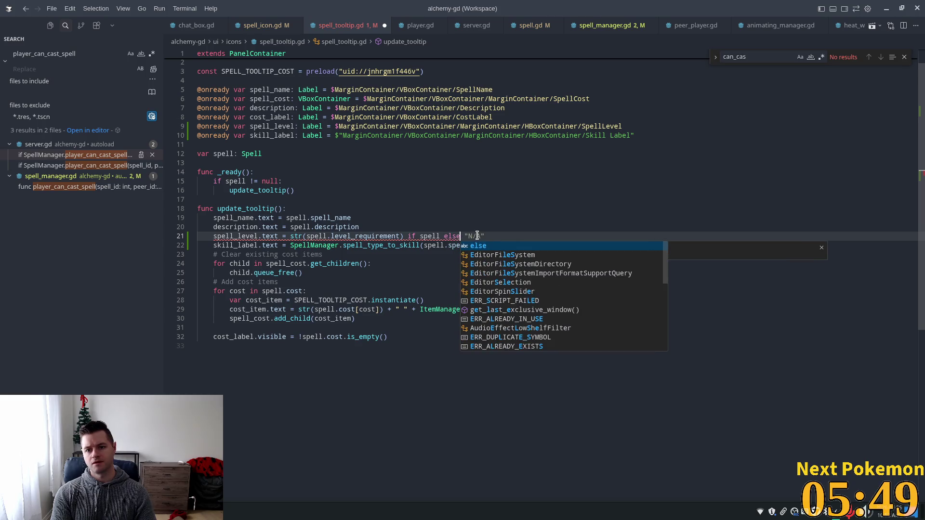
text( "")
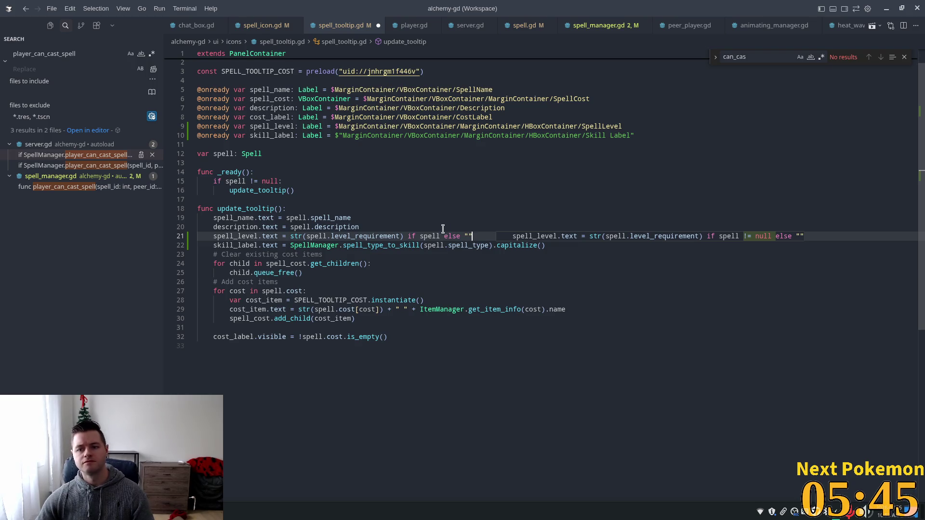
key(Tab)
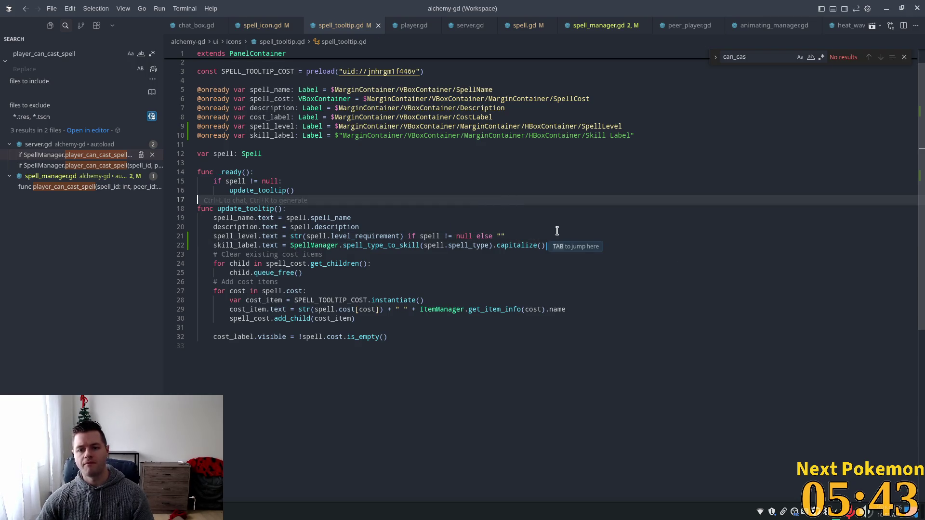
key(alt+Tab)
key(F5)
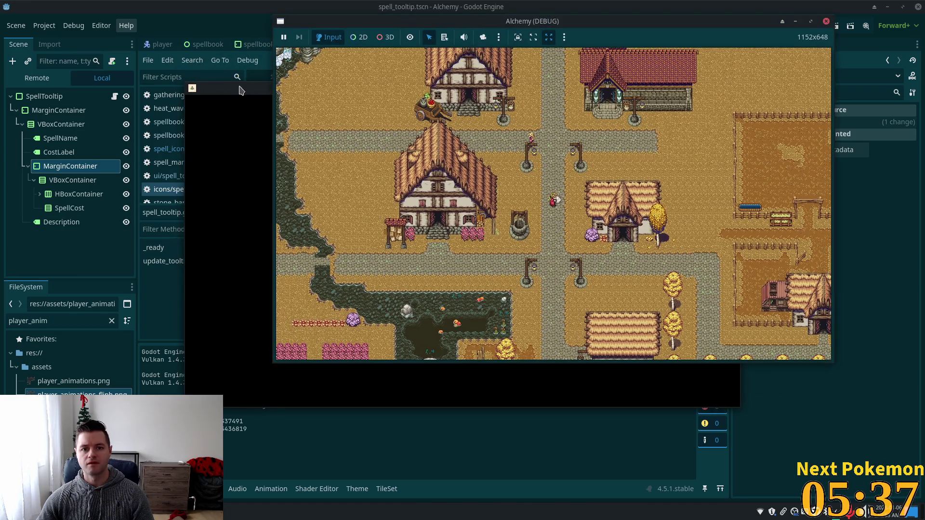
mouse_move(241, 90)
mouse_down()
mouse_move(122, 107)
mouse_move(66, 161)
mouse_move(269, 165)
mouse_up()
key(alt+Tab)
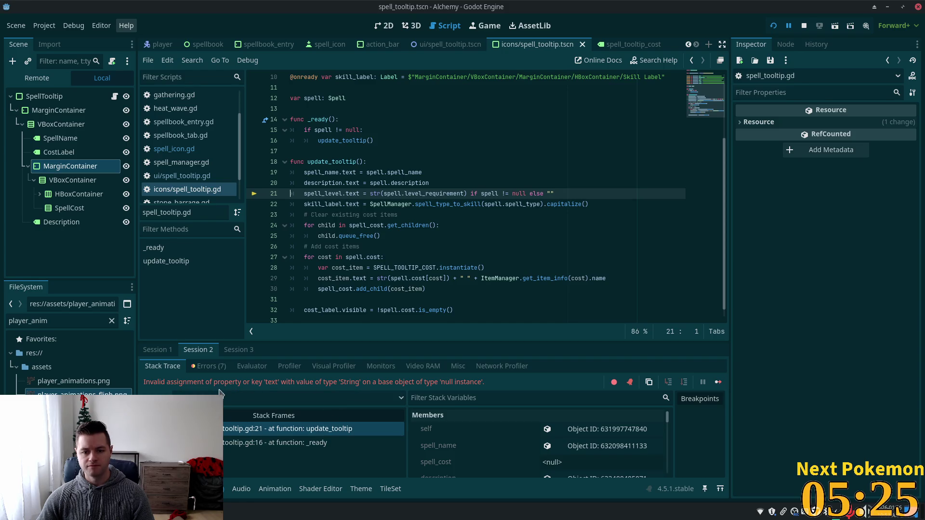
drag(160, 383, 232, 383)
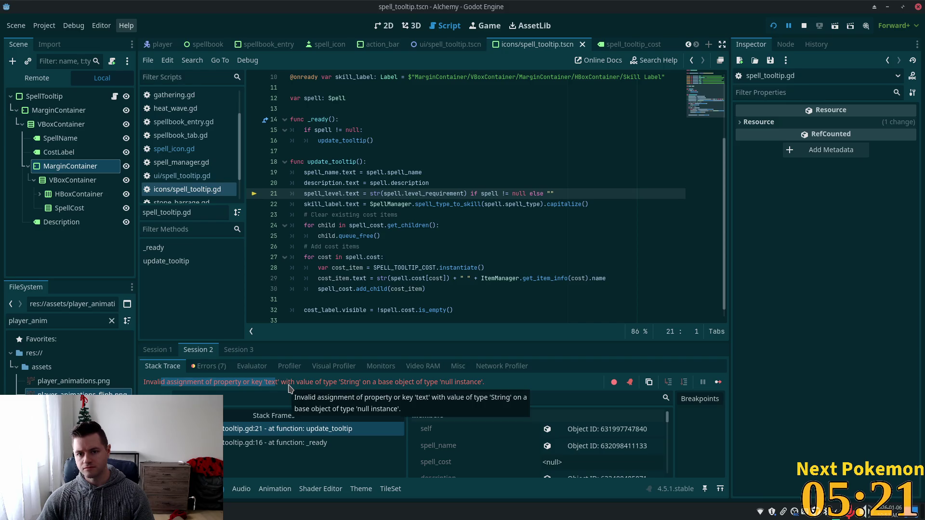
click(357, 383)
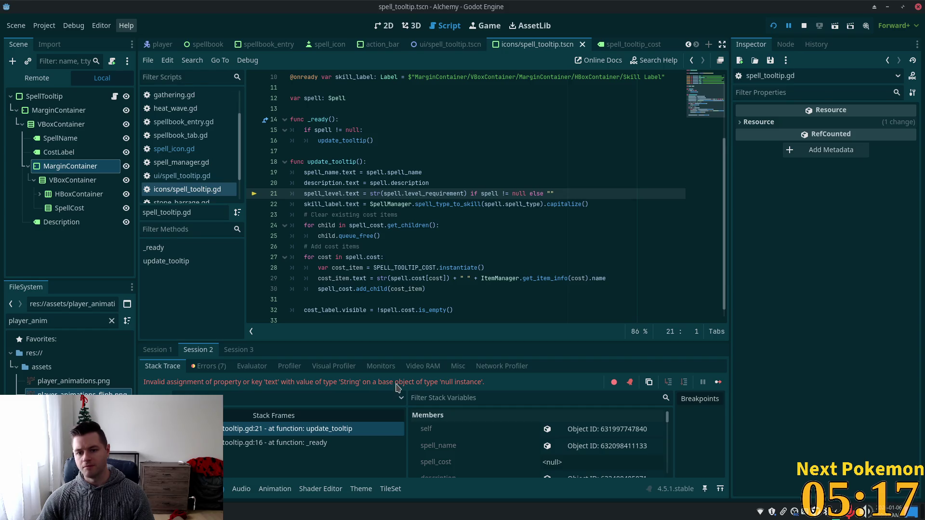
double_click(327, 193)
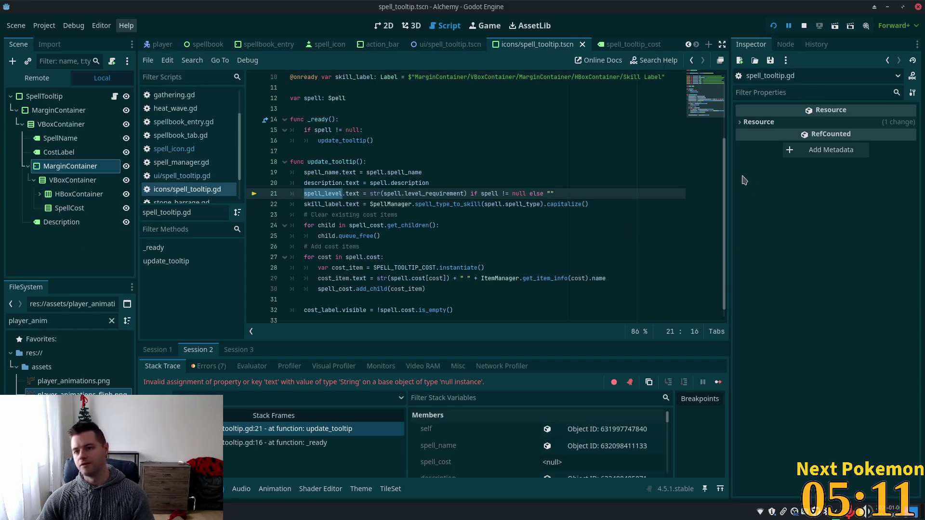
scroll(725, 193, up, 3)
double_click(352, 151)
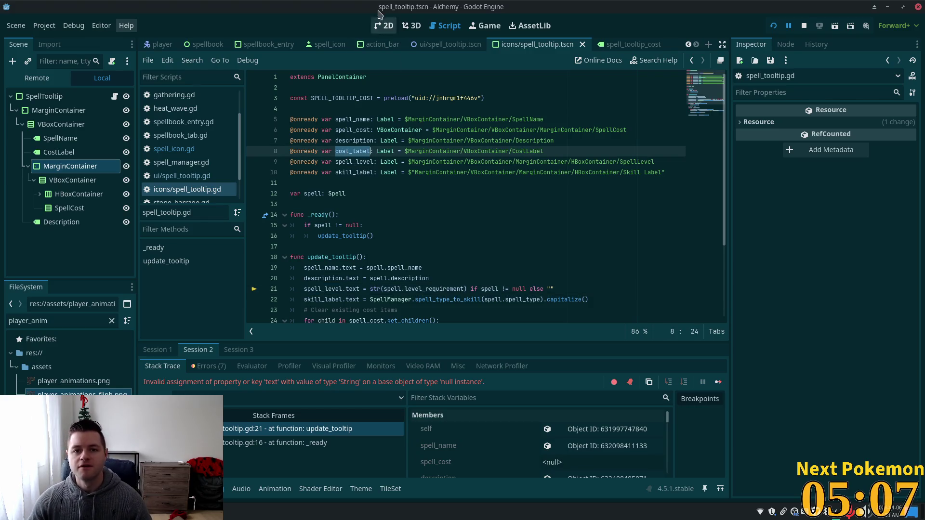
Expand the HBoxContainer in the tooltip scene tree to reveal its labels.
click(385, 26)
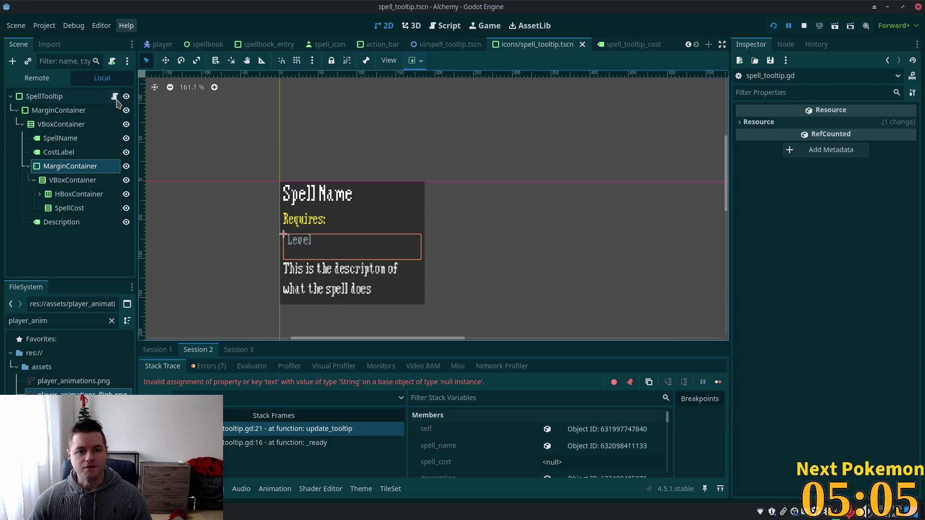
click(114, 95)
click(40, 194)
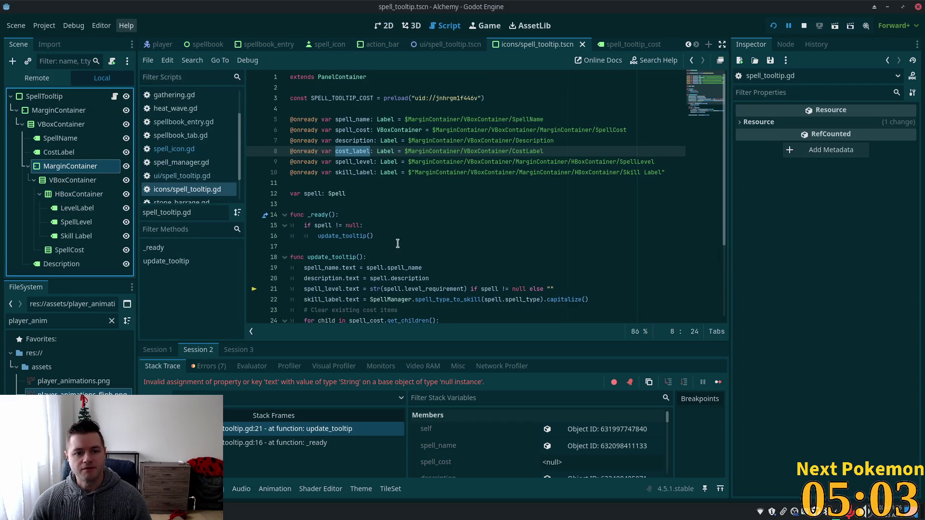
click(457, 151)
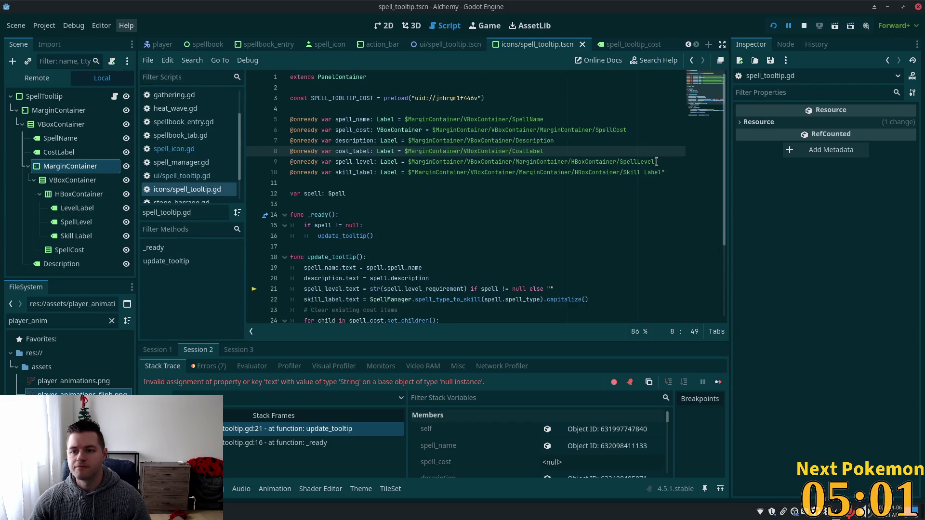
Replace the spell_level and skill_label declarations with SpellLevel and Skill Label node references.
key(Down)
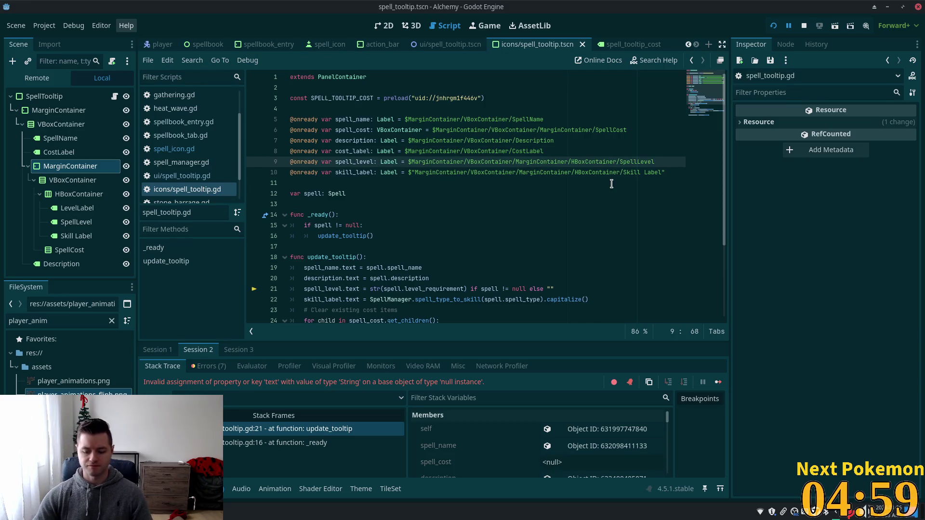
key(End)
key(shift+Home)
mouse_move(76, 221)
mouse_down()
mouse_move(340, 142)
mouse_move(352, 166)
mouse_move(290, 170)
mouse_up()
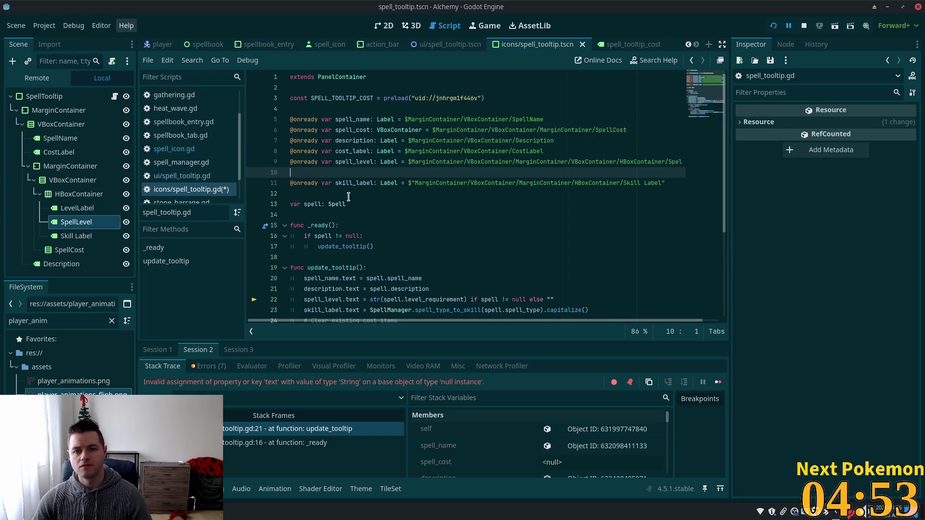
key(BackSpace)
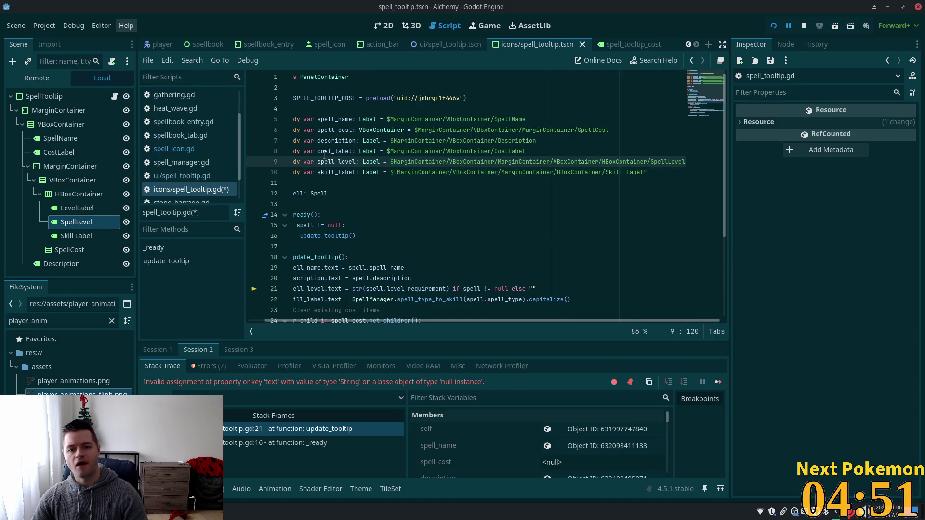
click(325, 151)
drag(403, 186, 291, 172)
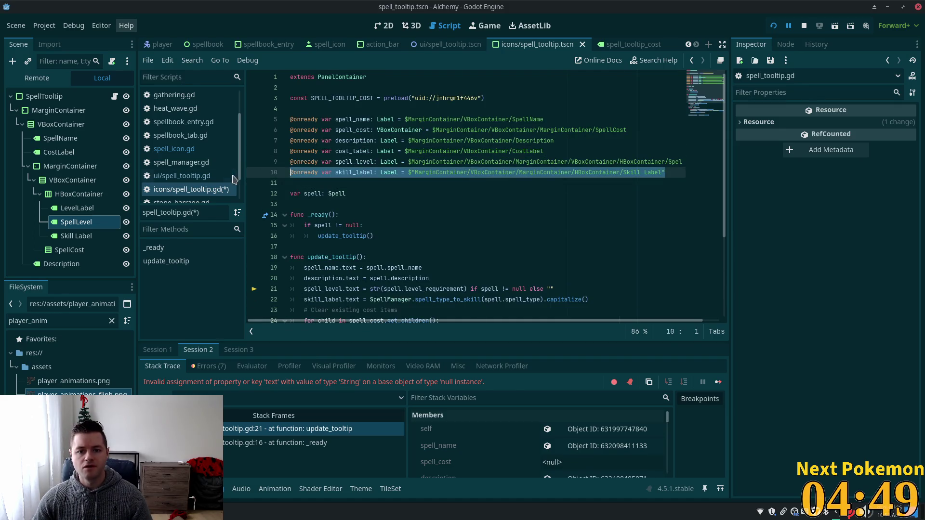
mouse_move(83, 241)
mouse_down()
mouse_move(333, 182)
mouse_move(322, 174)
mouse_up()
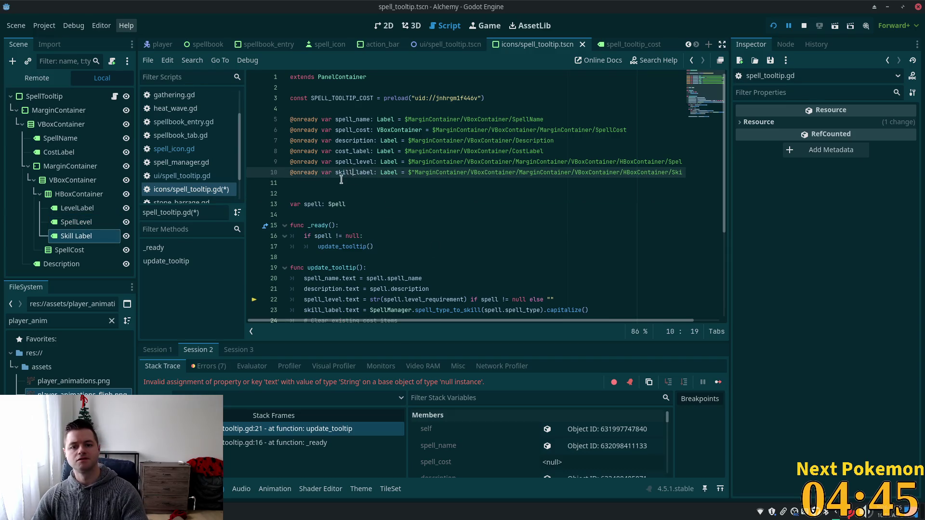
key(BackSpace)
Launch the game with F5 to test the tooltip.
click(344, 150)
drag(386, 321, 366, 322)
key(F5)
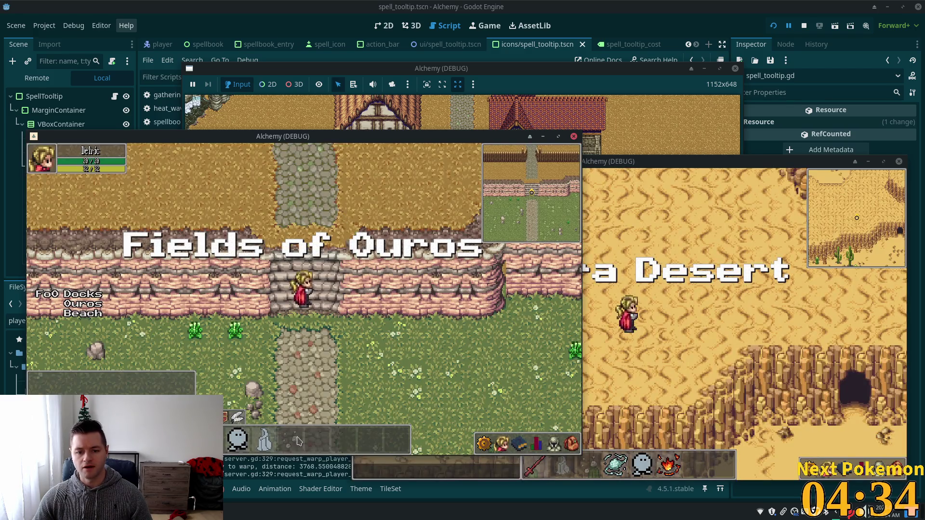
Find the spell_cost error and go to its declaration on line 6.
mouse_move(297, 440)
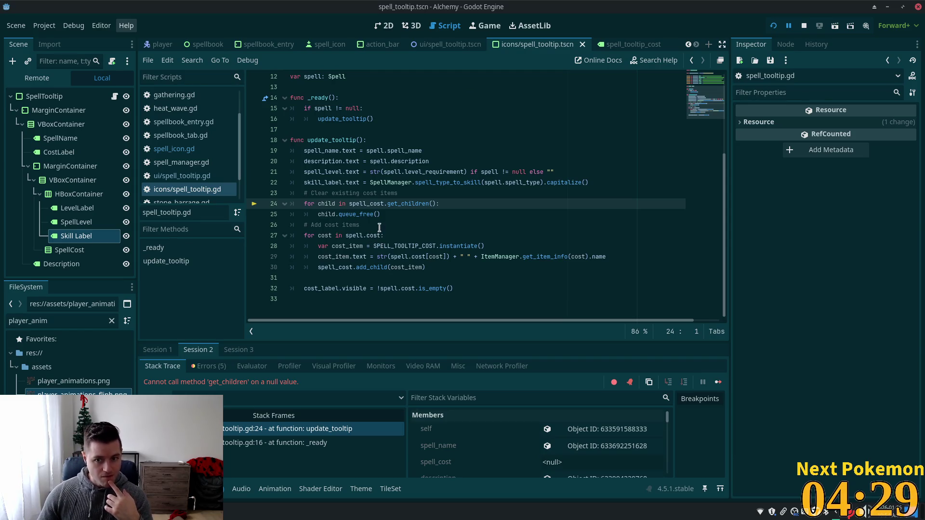
double_click(365, 203)
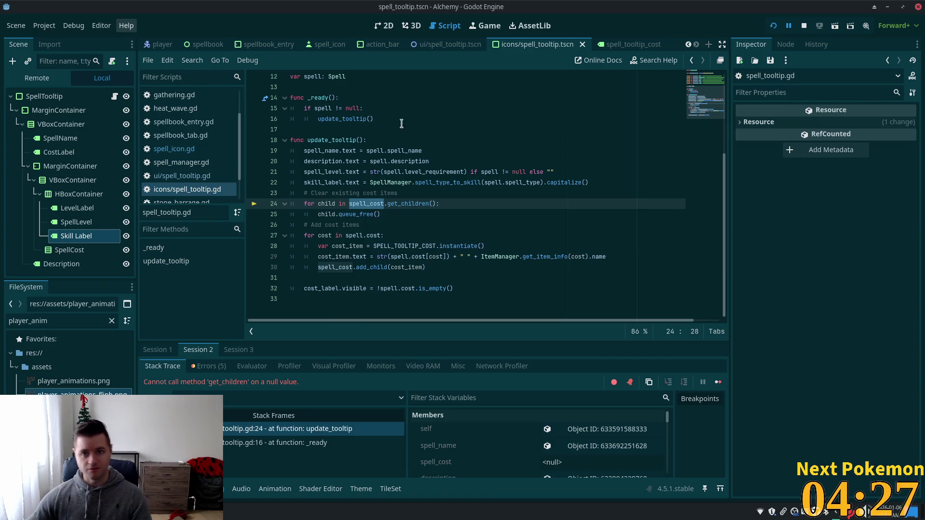
scroll(674, 151, up, 4)
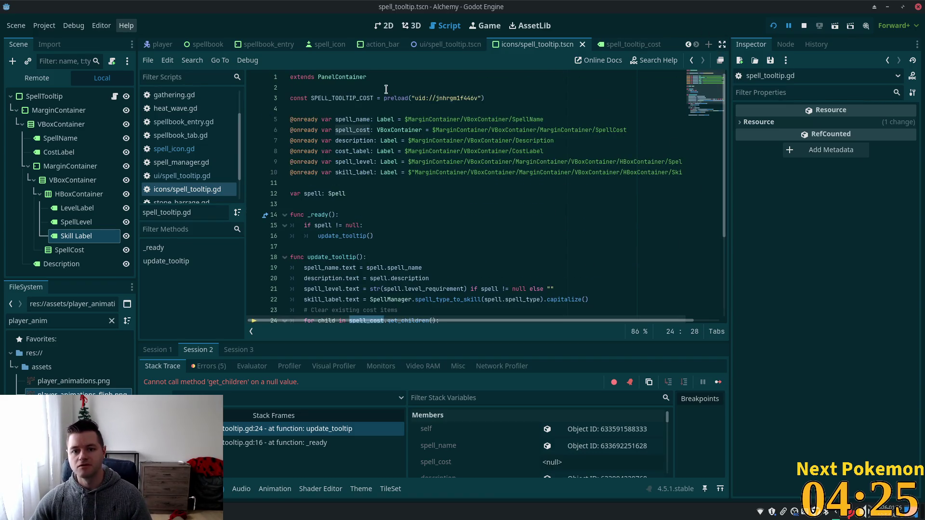
click(369, 141)
click(364, 127)
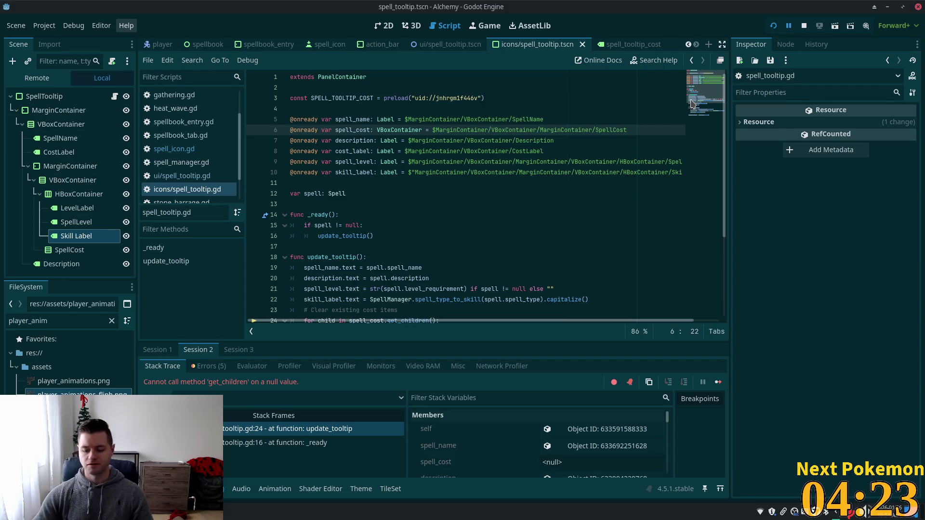
Swap line 6 for a SpellCost node reference, save the script, and relaunch the game.
key(End)
key(shift+Home)
mouse_move(70, 250)
mouse_down()
mouse_move(350, 130)
mouse_move(529, 134)
mouse_up()
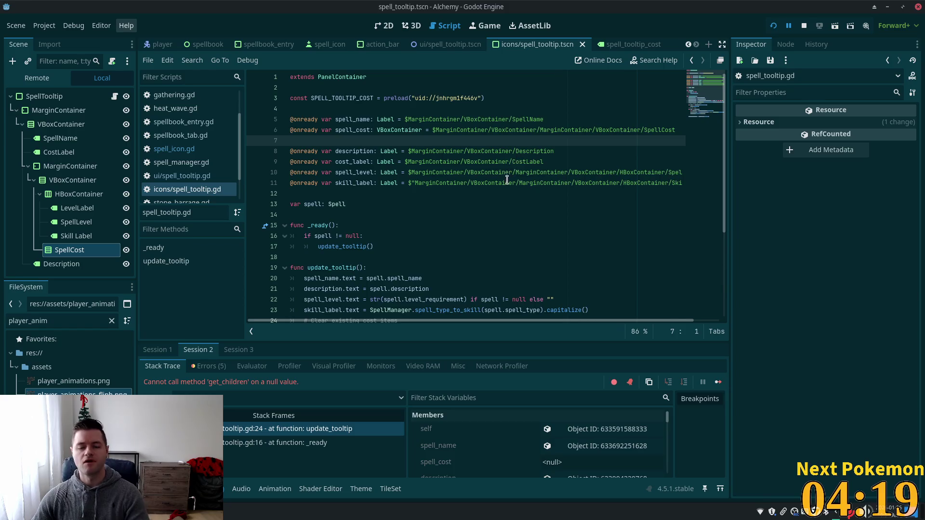
key(BackSpace)
key(ctrl+s)
key(F5)
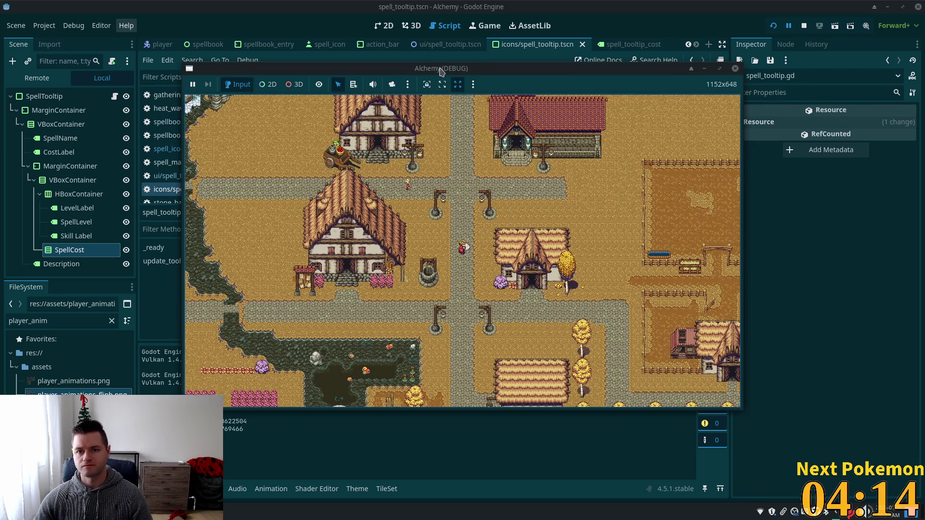
Arrange the two Alchemy windows and hover hotbar spells to check requirement and cost rows.
drag(441, 71, 511, 54)
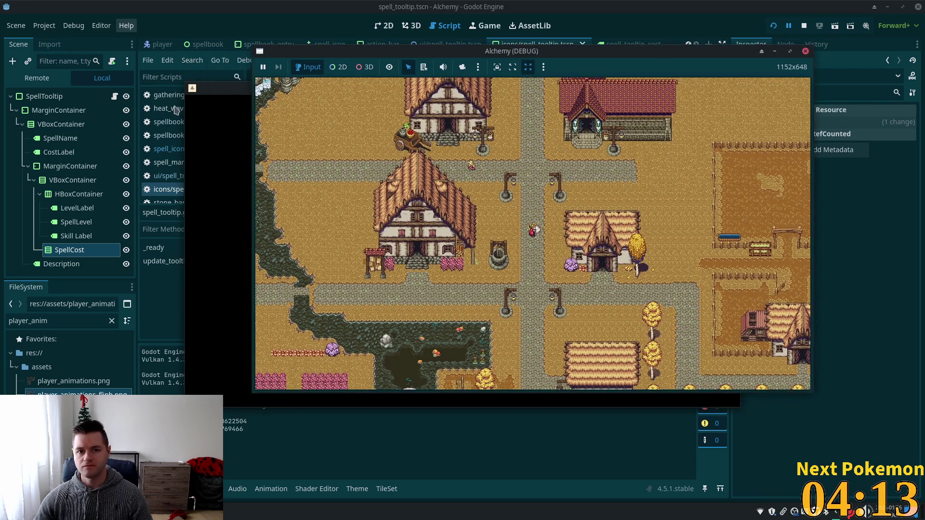
mouse_move(249, 76)
mouse_down()
mouse_move(100, 159)
mouse_move(70, 162)
mouse_up()
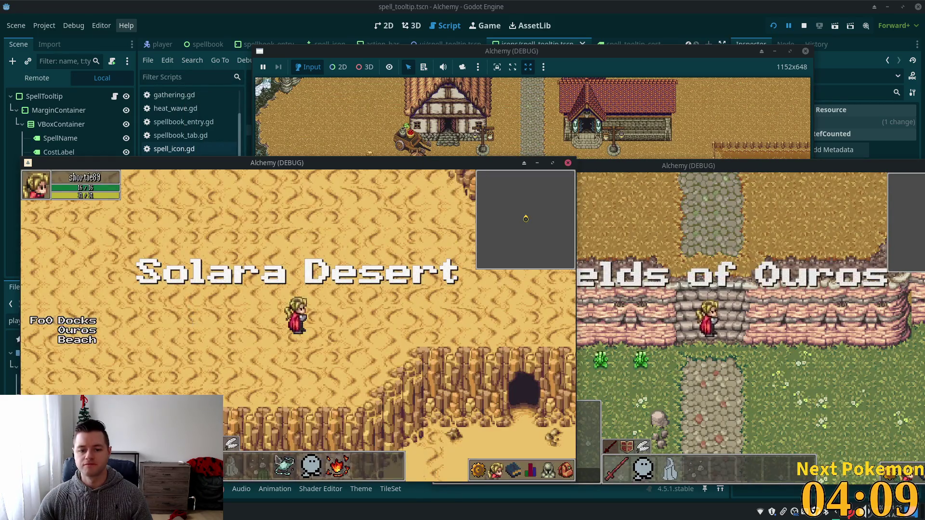
mouse_move(255, 464)
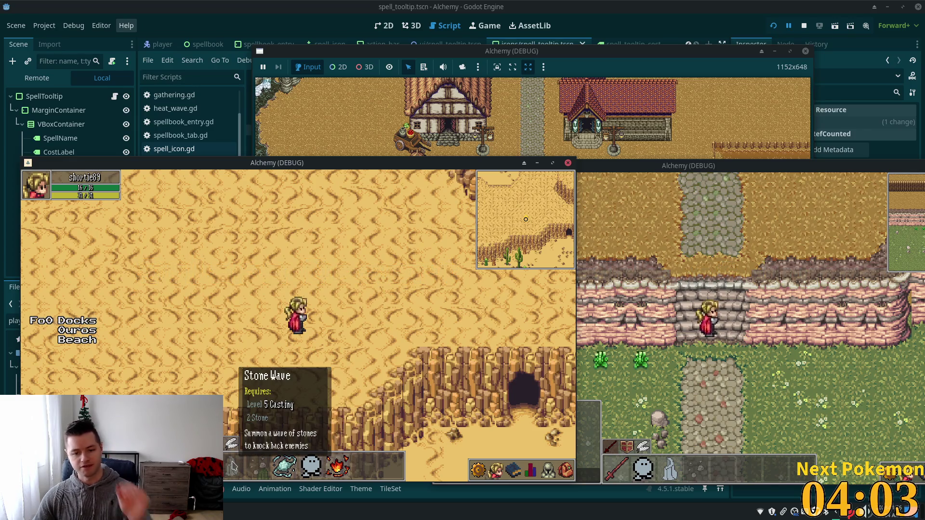
mouse_move(285, 466)
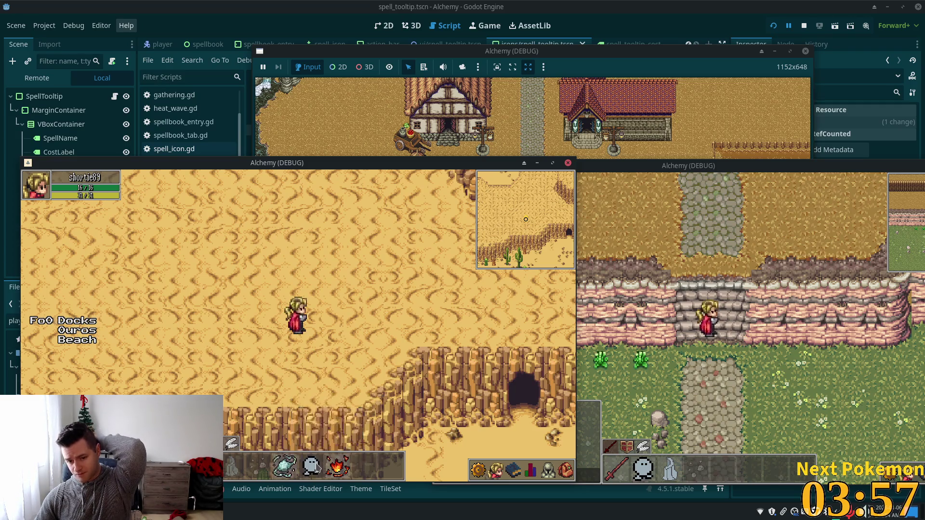
mouse_move(317, 467)
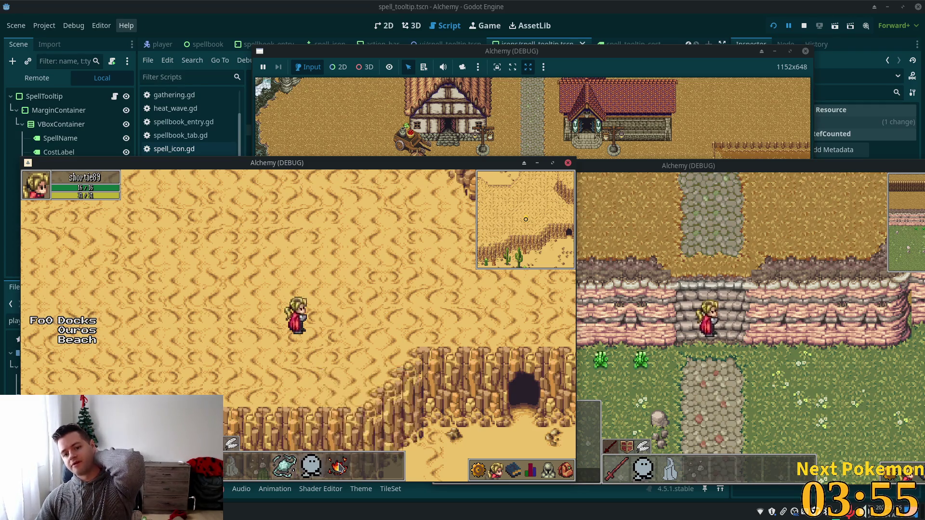
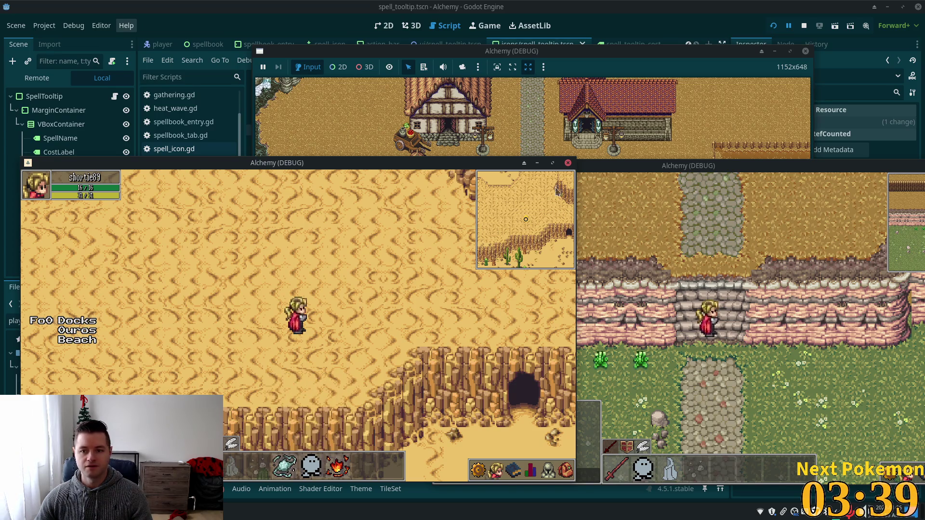
Return to the Godot editor, look over spell_tooltip.gd lines 6–12, and show the tooltip scene in 2D.
key(alt+Tab)
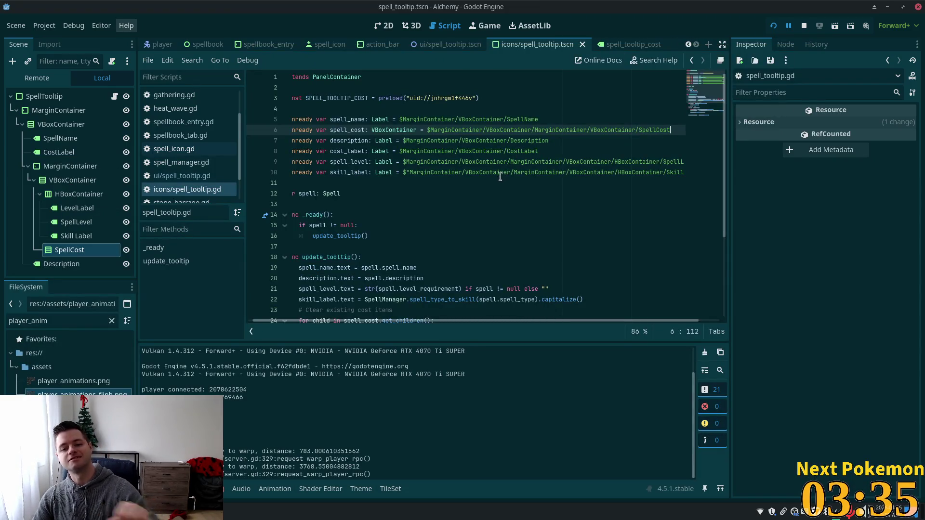
click(498, 194)
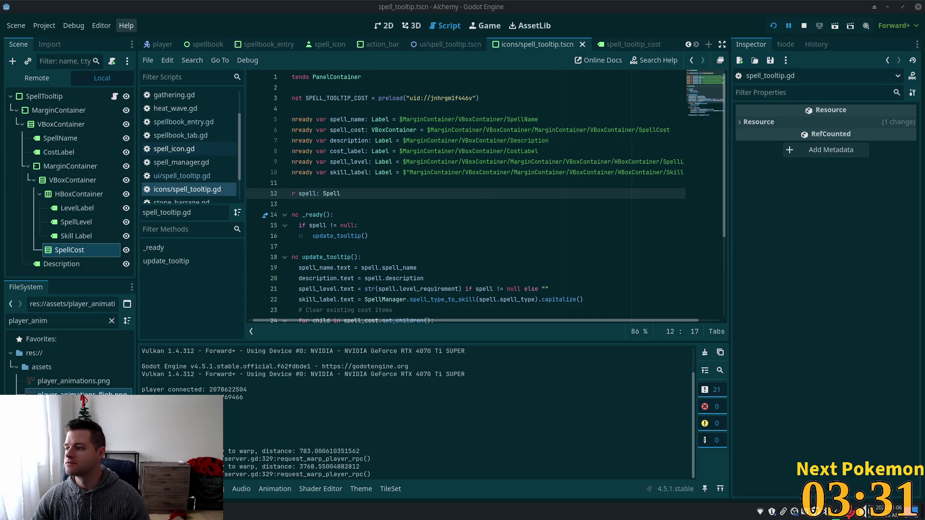
click(608, 131)
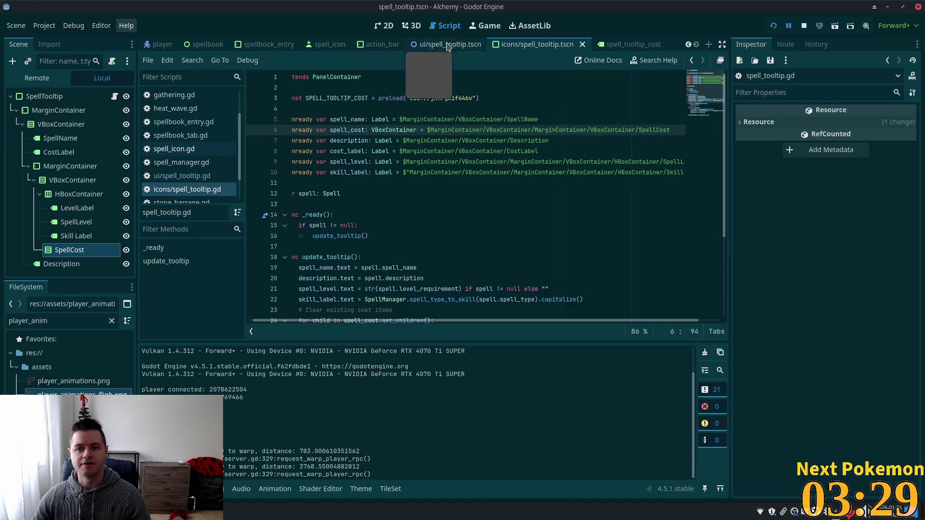
click(385, 29)
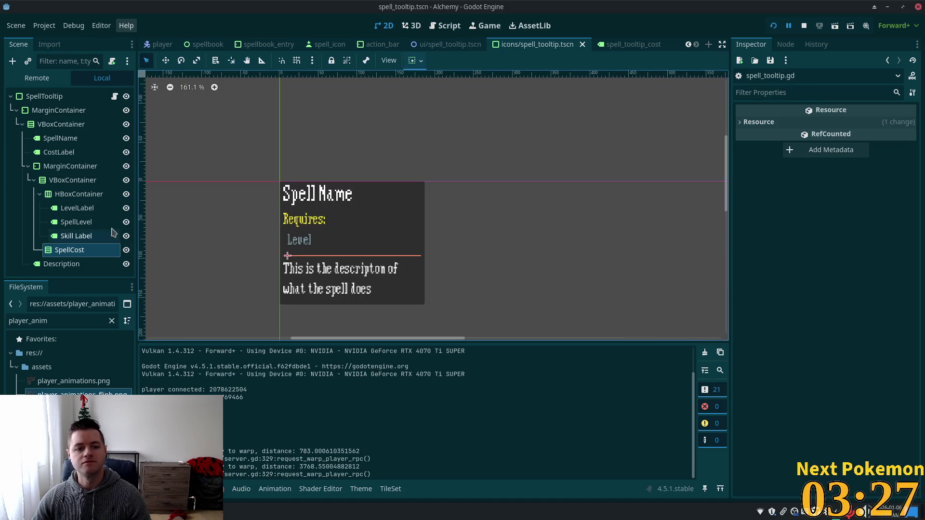
Assign a shared new LabelSettings resource to the SpellLevel and Skill Label nodes.
click(76, 208)
click(76, 222)
ctrl+click(76, 236)
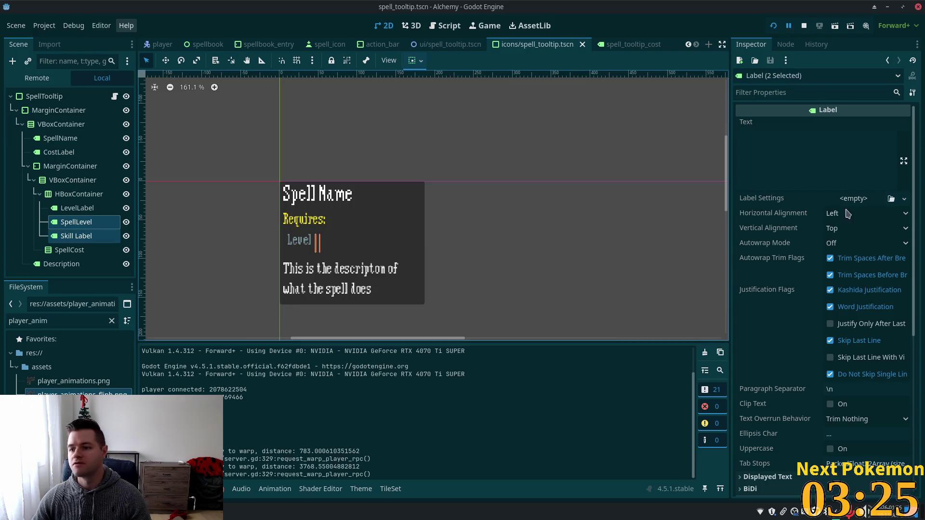
click(862, 198)
click(895, 232)
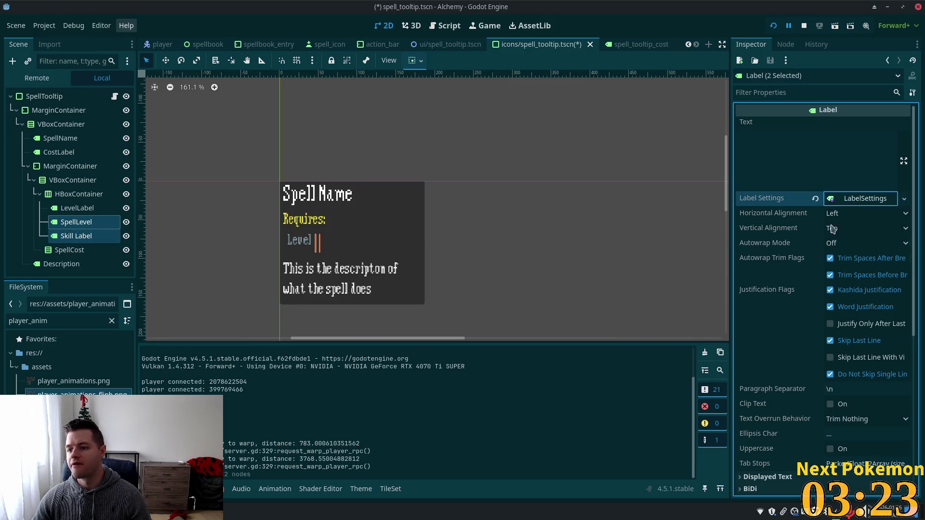
Set the label settings font size to 22 and save the spell_tooltip scene.
click(865, 198)
click(759, 244)
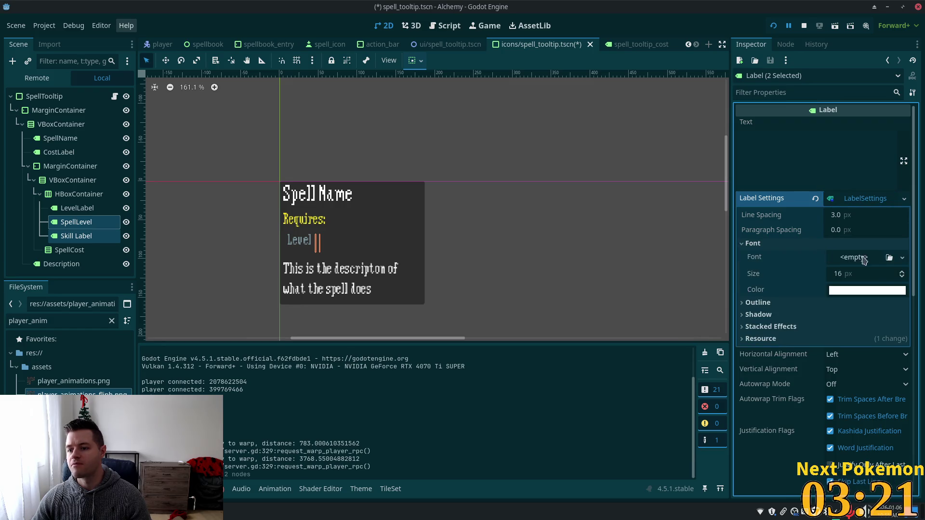
click(869, 274)
text(22)
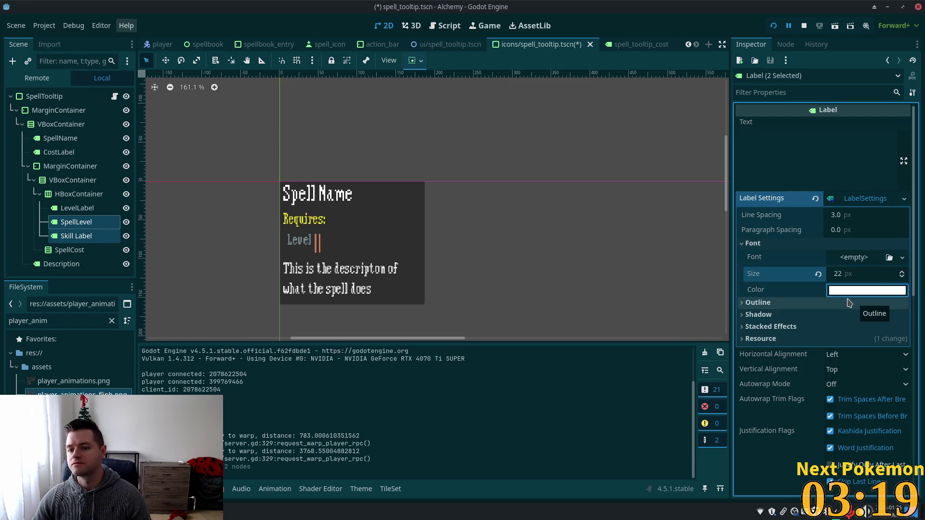
key(Return)
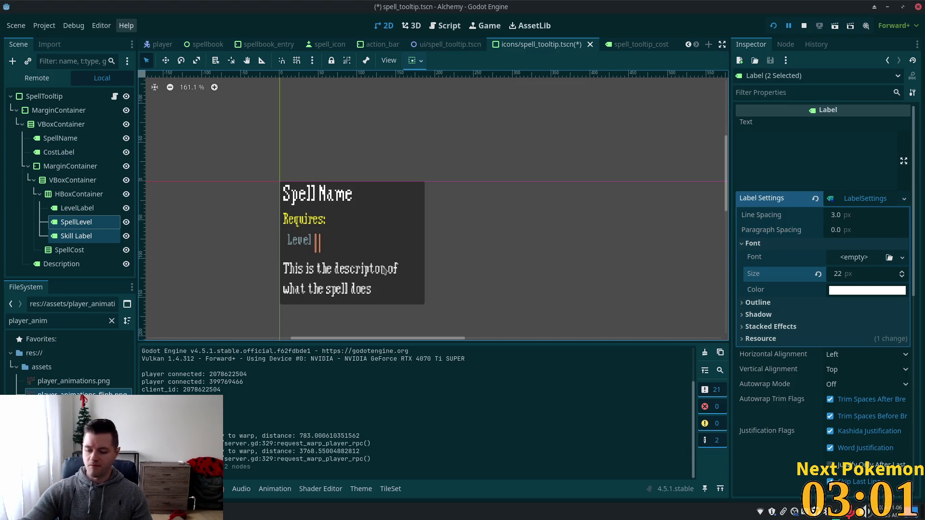
key(ctrl+s)
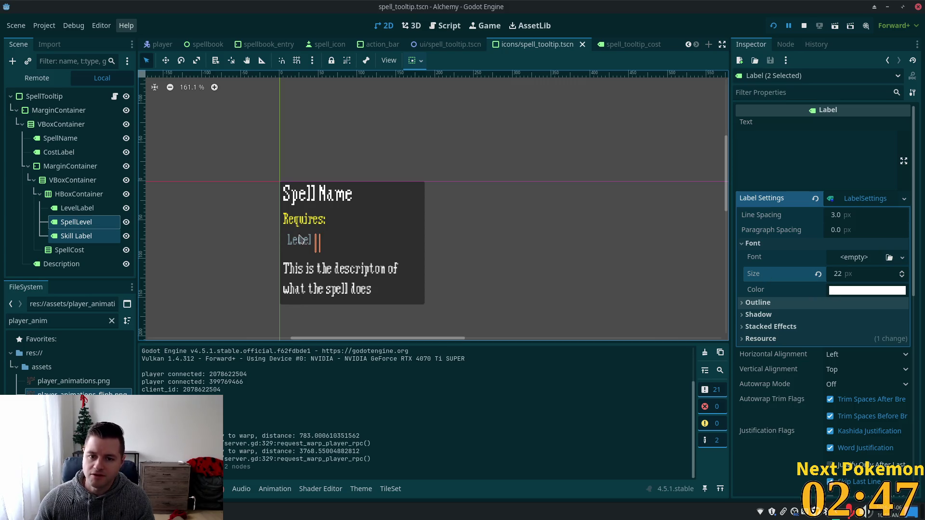
click(77, 208)
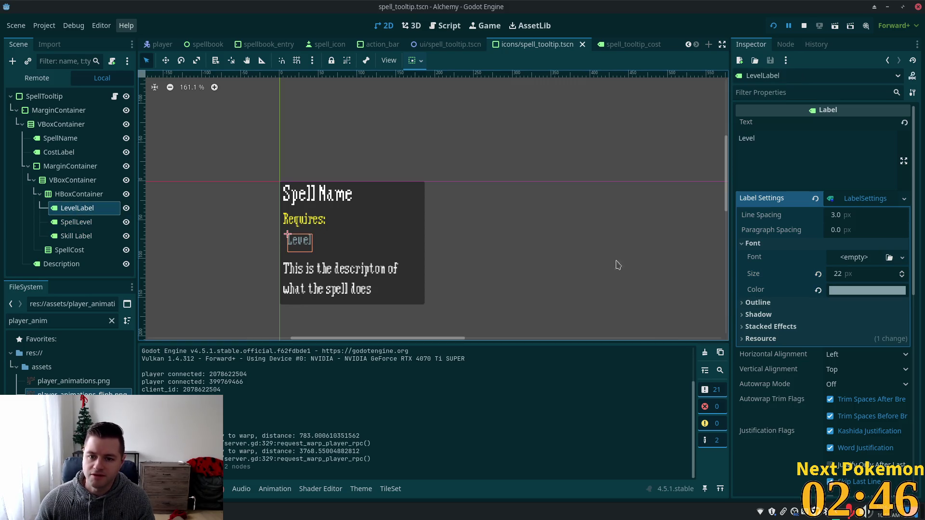
Paste LevelLabel's 819da6 font colour into Skill Label's LabelSettings Font Color.
click(862, 290)
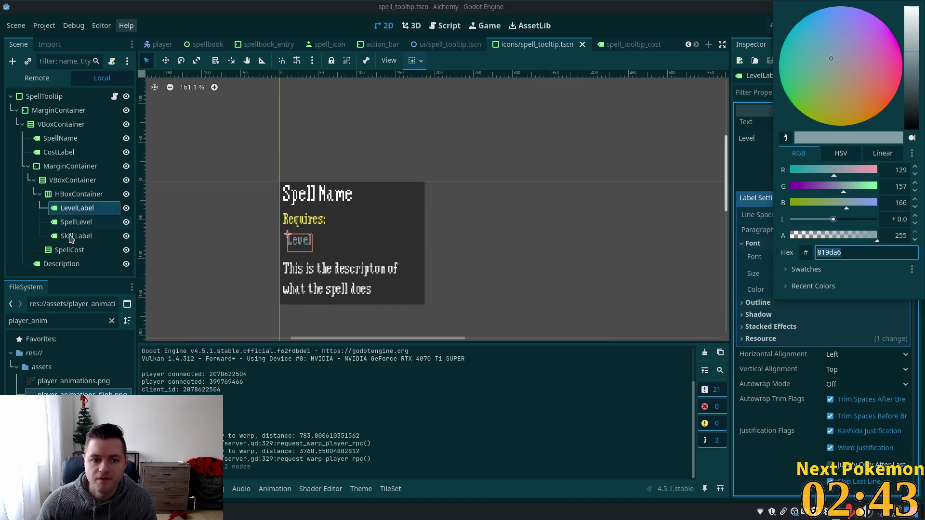
click(73, 236)
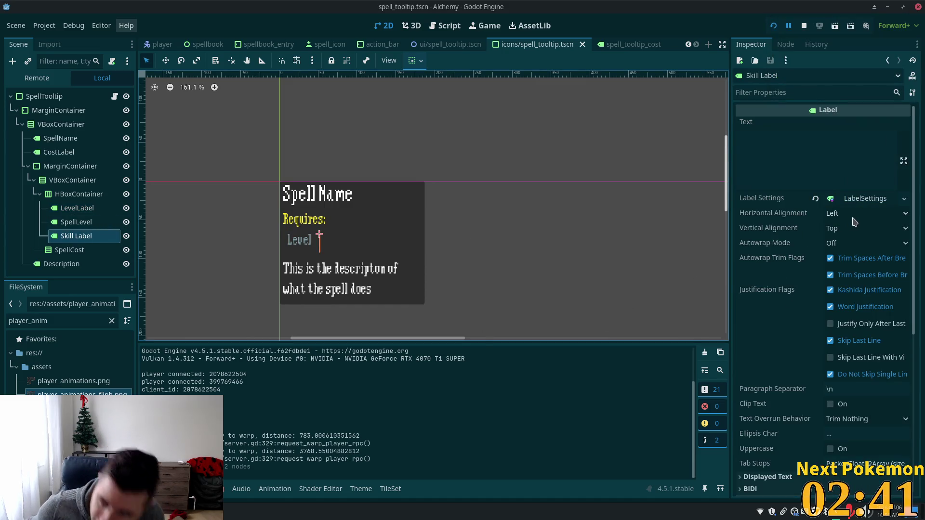
click(857, 202)
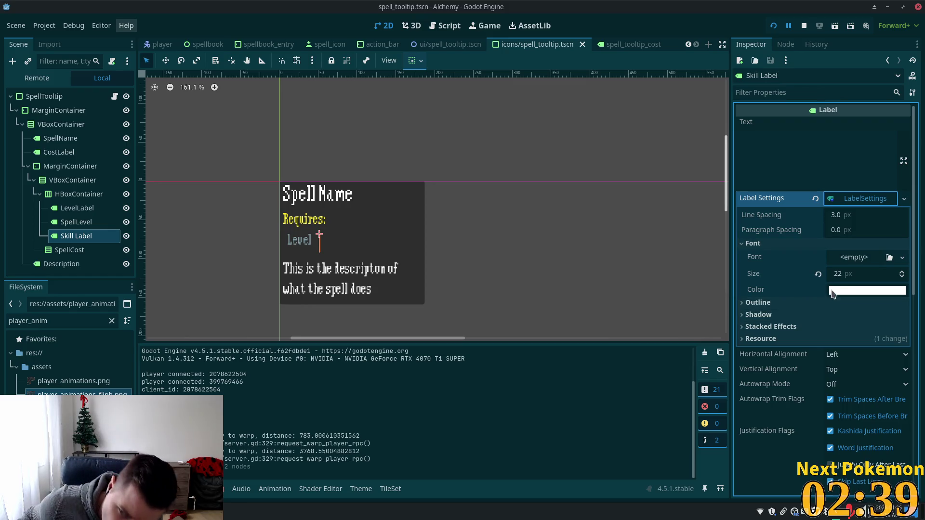
click(850, 290)
text(819da6)
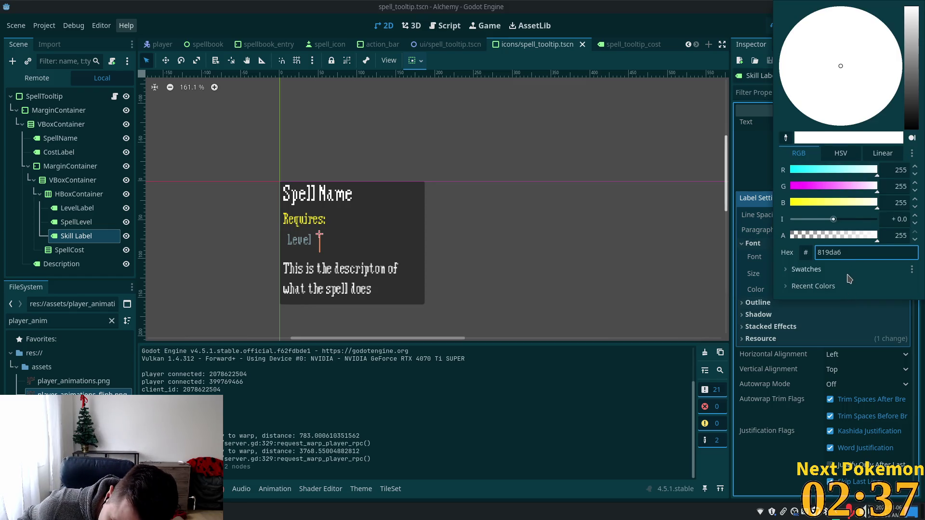
key(Tab)
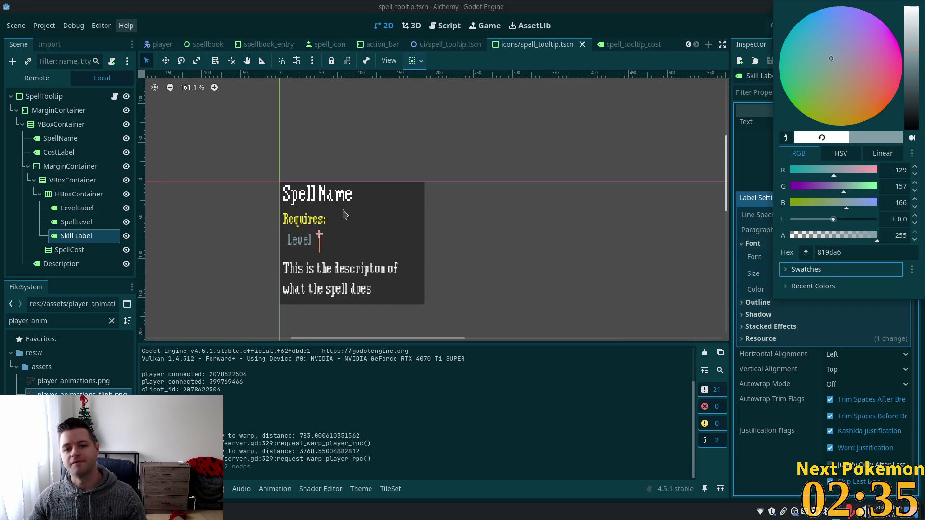
click(343, 211)
Turn on smart snapping and bring the running Alchemy game window forward.
click(65, 214)
click(68, 222)
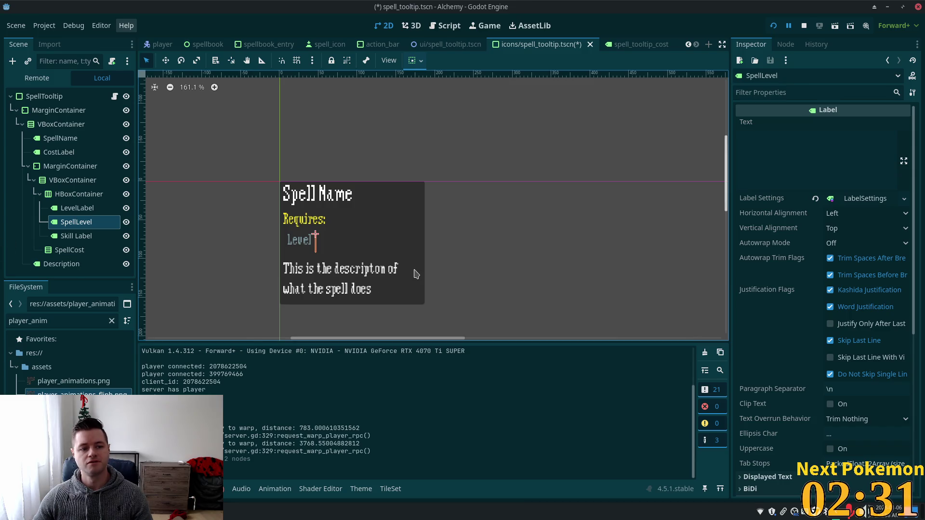
click(281, 60)
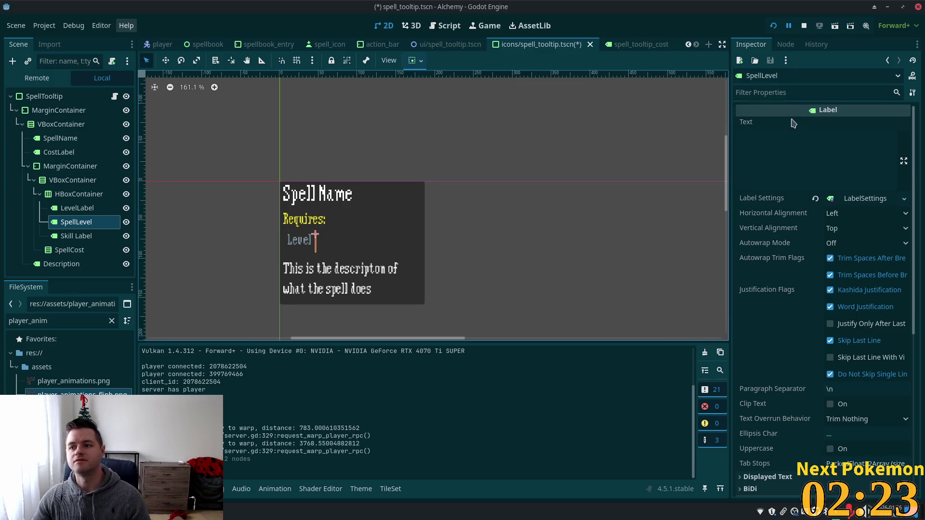
key(ctrl+F3)
key(ctrl+F1)
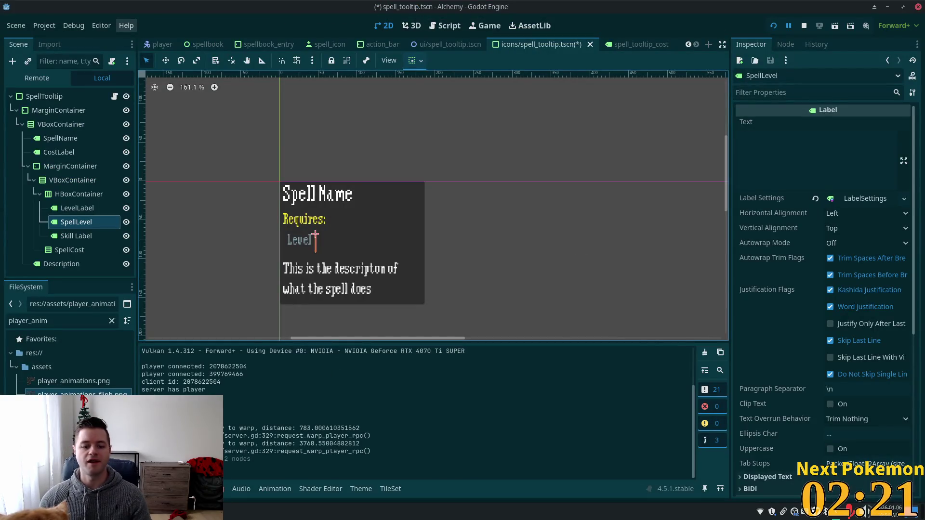
key(alt+Tab)
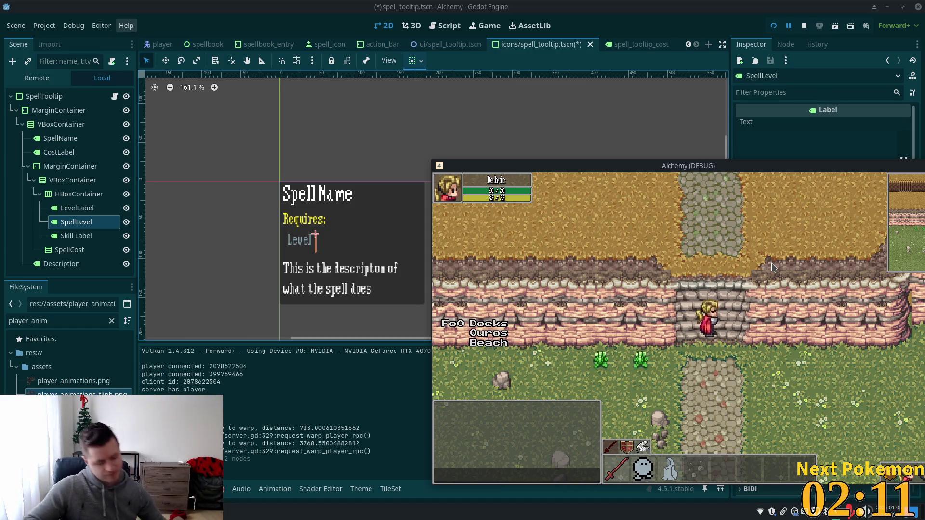
Walk off the stairs and browse the equipment, stats, friends and blocked-players panels.
key(Down)
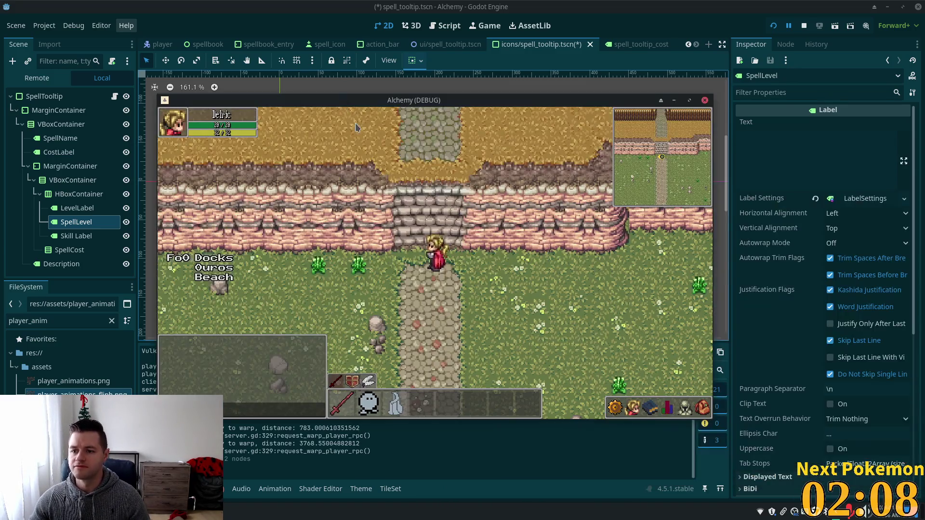
click(692, 400)
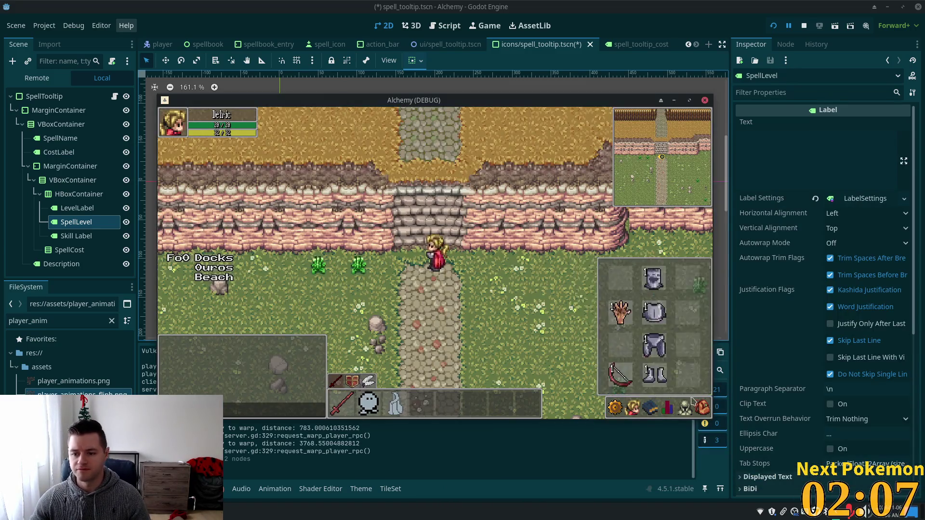
click(703, 408)
click(703, 408)
click(688, 409)
click(663, 409)
click(661, 410)
click(638, 408)
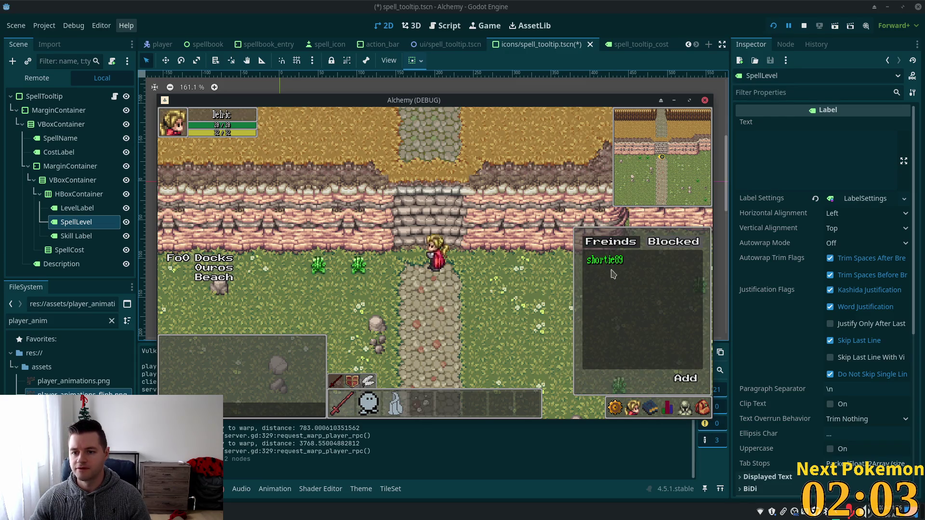
click(673, 241)
click(610, 241)
Open the game menu and cycle through the spellbook, stats and equipment panels.
click(619, 412)
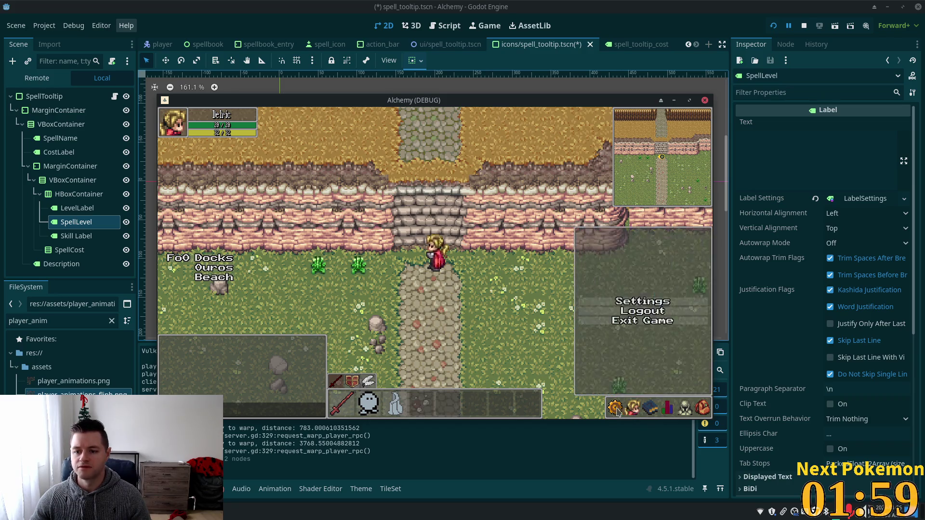
click(652, 410)
click(665, 410)
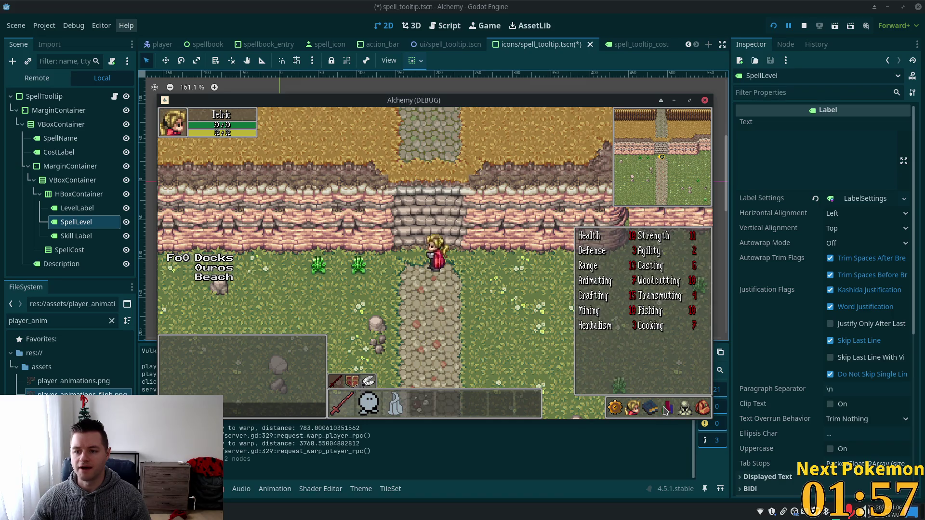
click(668, 413)
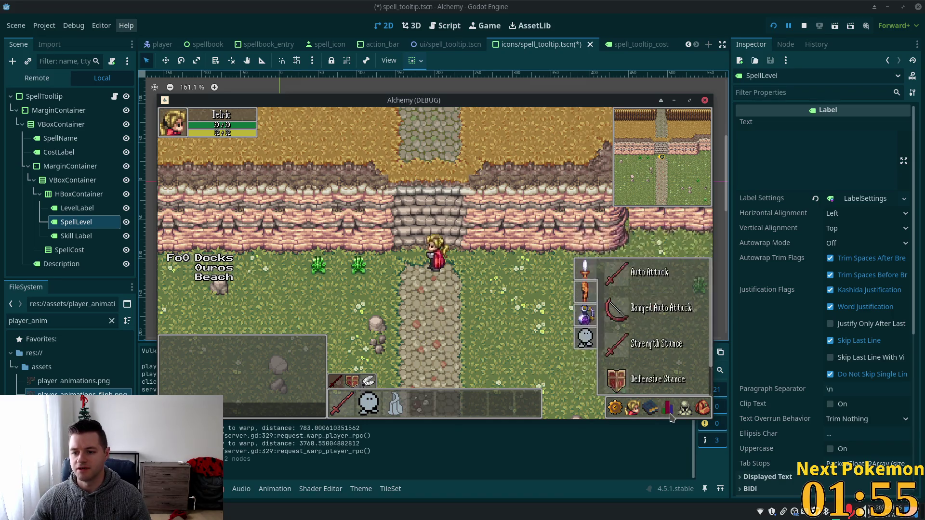
click(653, 415)
click(683, 410)
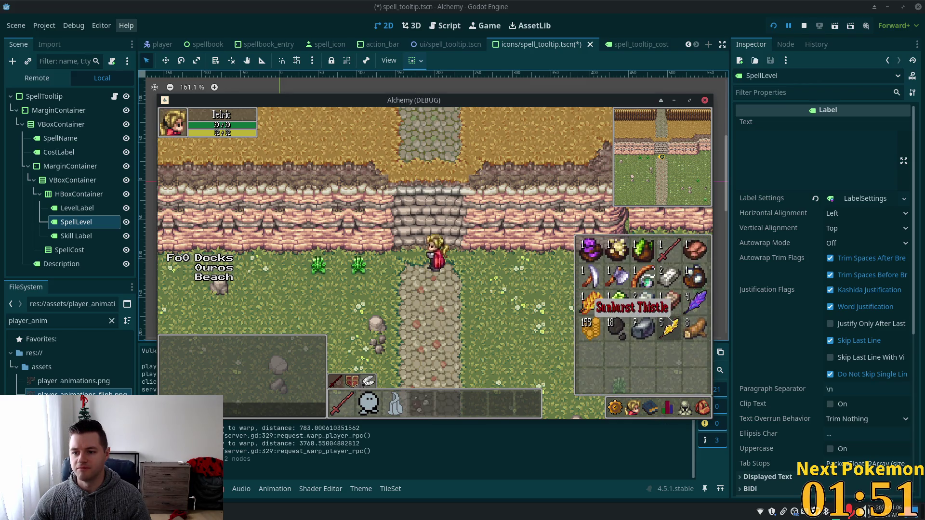
Walk into Ouros town, peek at the storage grid, and head out into the village.
key(w)
key(w)
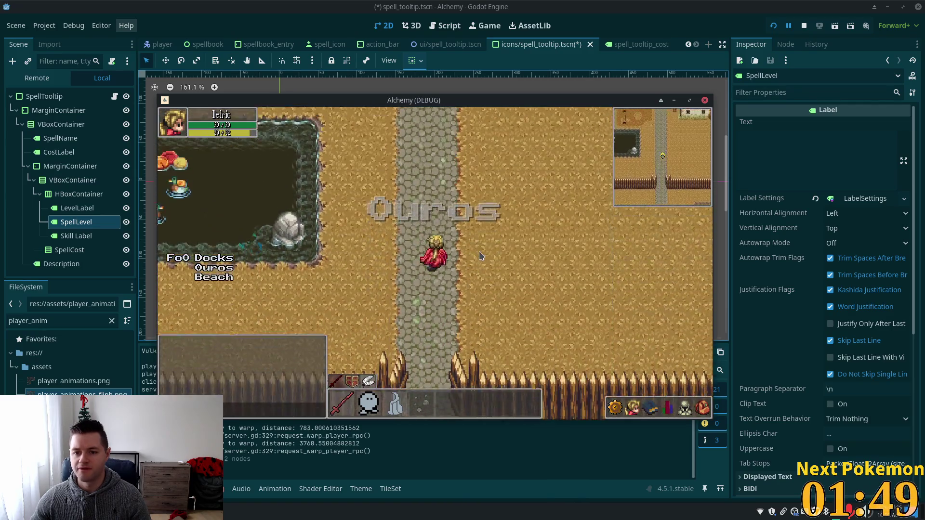
key(d)
key(d)
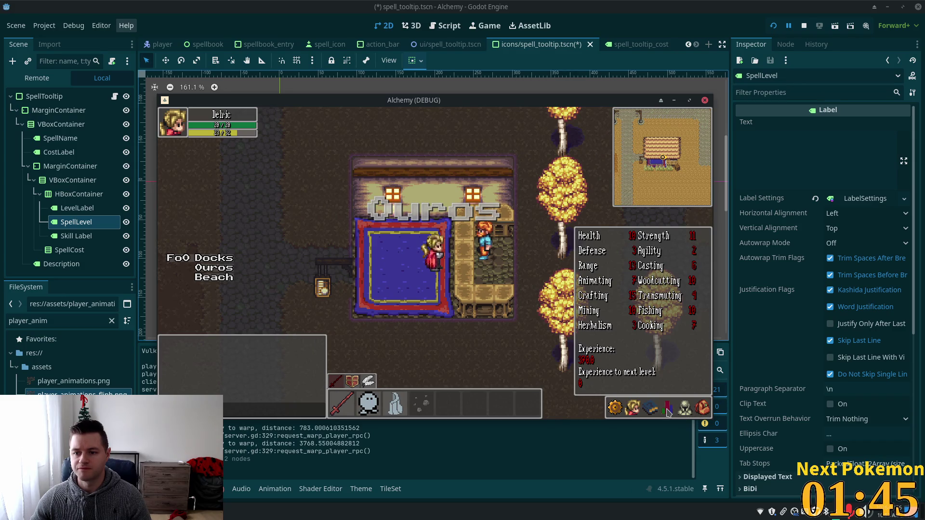
click(469, 248)
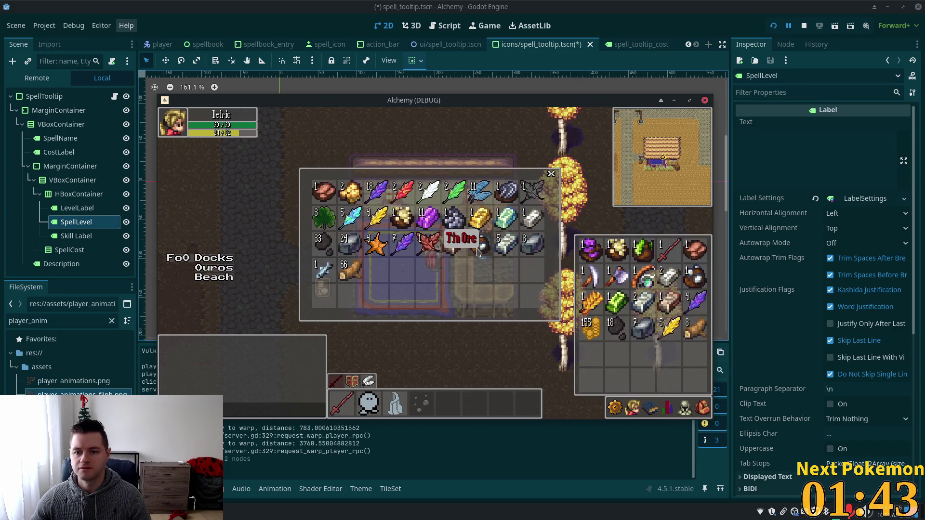
key(a)
key(w)
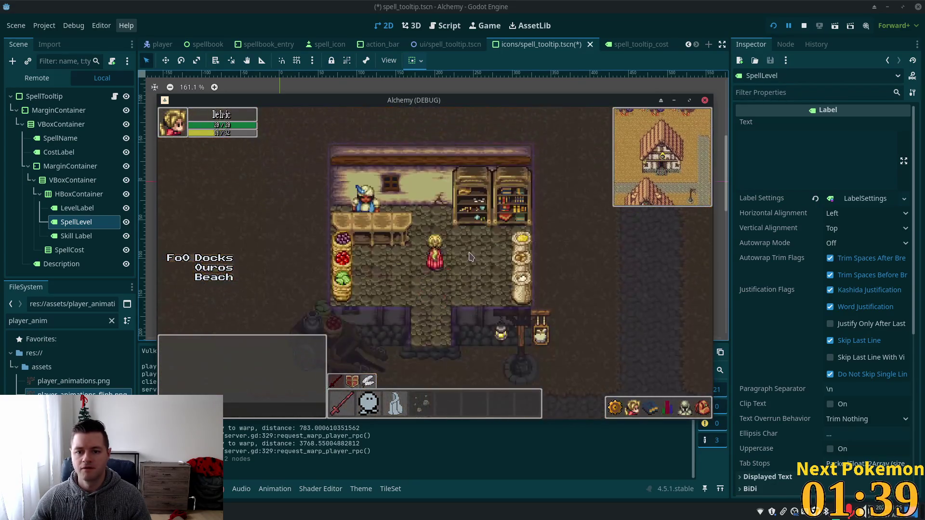
Talk to the shopkeeper, check Raw Beef's price, leave the shop, and close the game.
click(363, 212)
key(a)
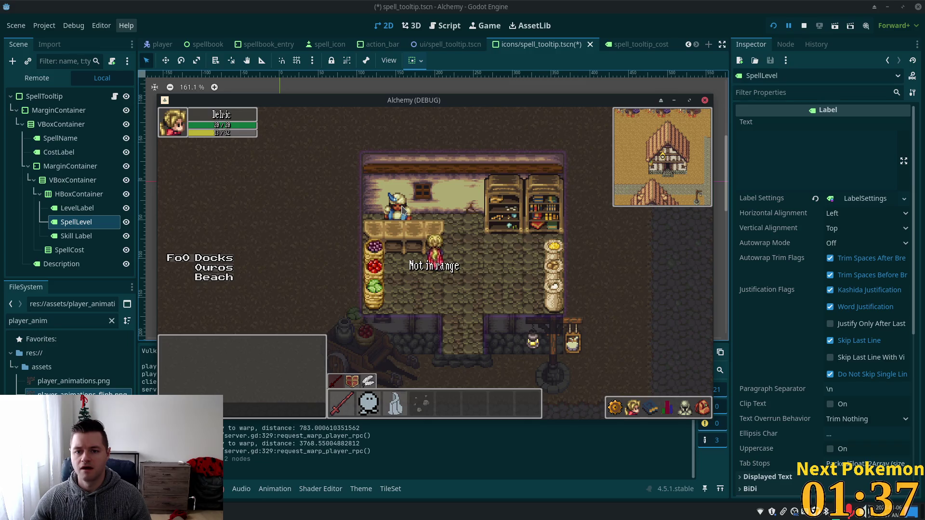
click(404, 218)
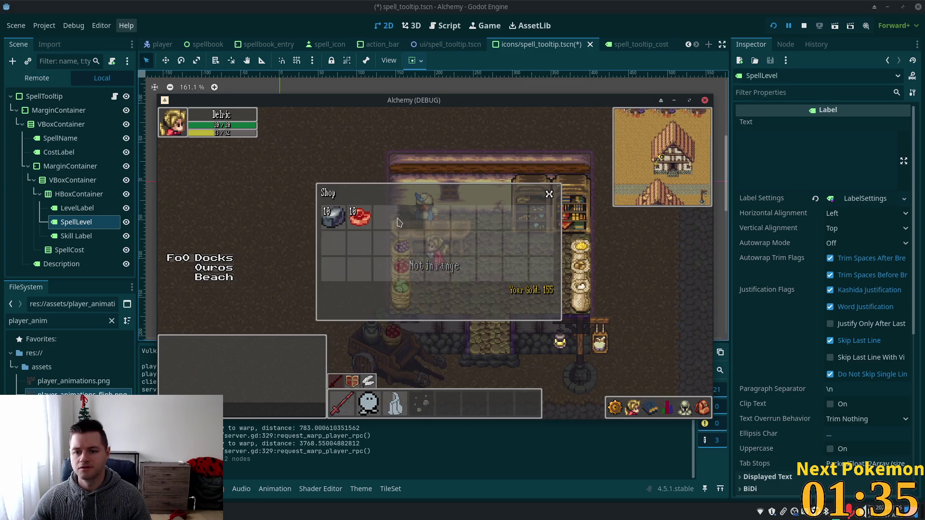
click(361, 217)
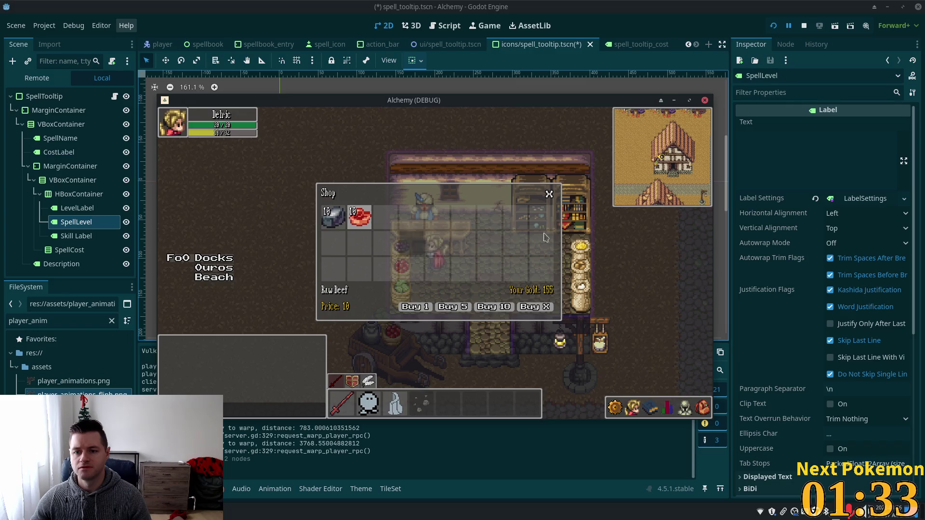
click(549, 194)
key(s)
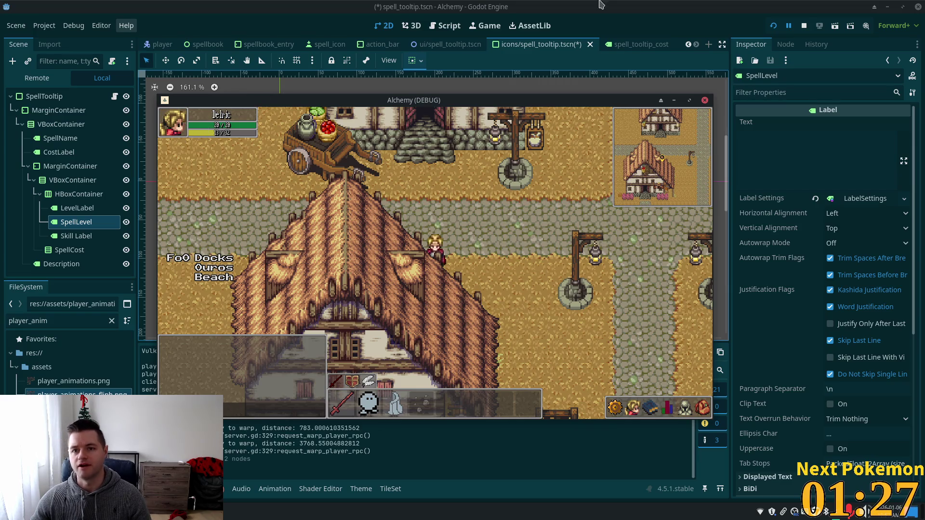
key(alt+F4)
Save the tooltip scene, then search Quick Open for 'play' and open player_nameplate.gd.
key(ctrl+s)
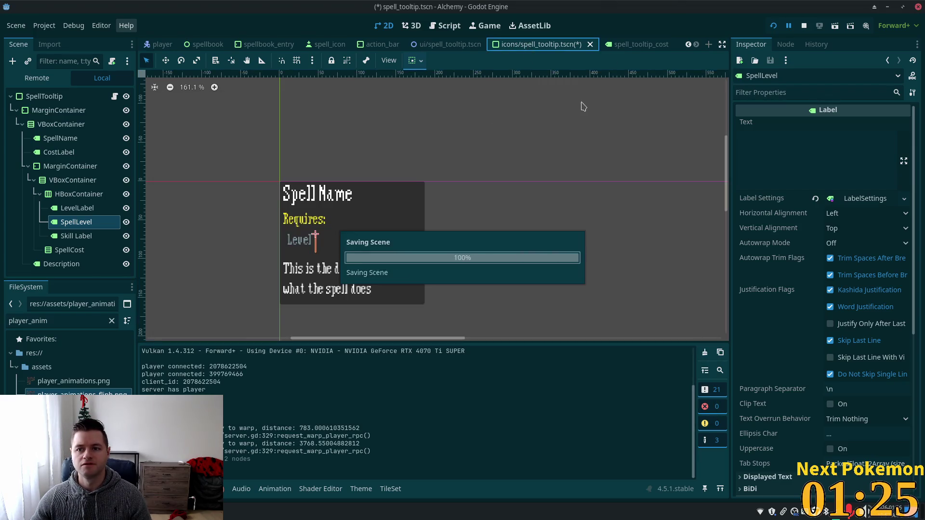
key(alt+shift+o)
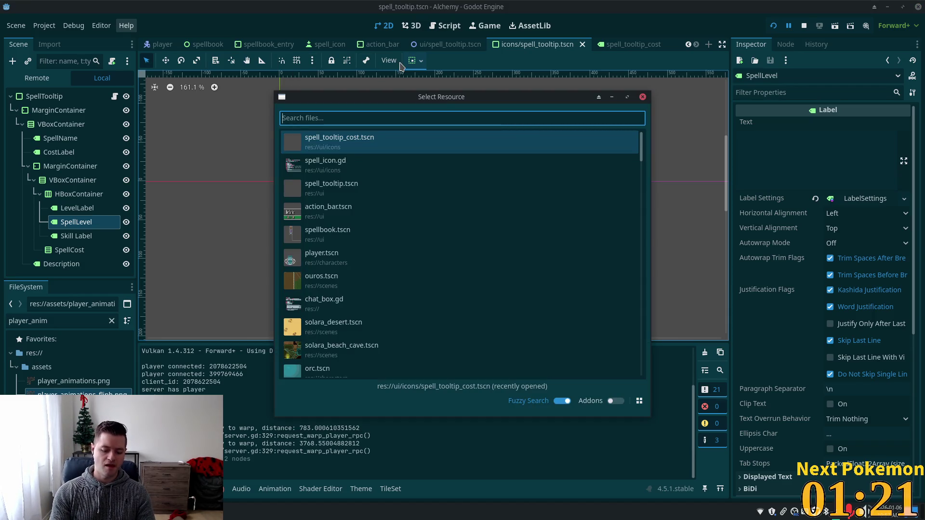
text(c)
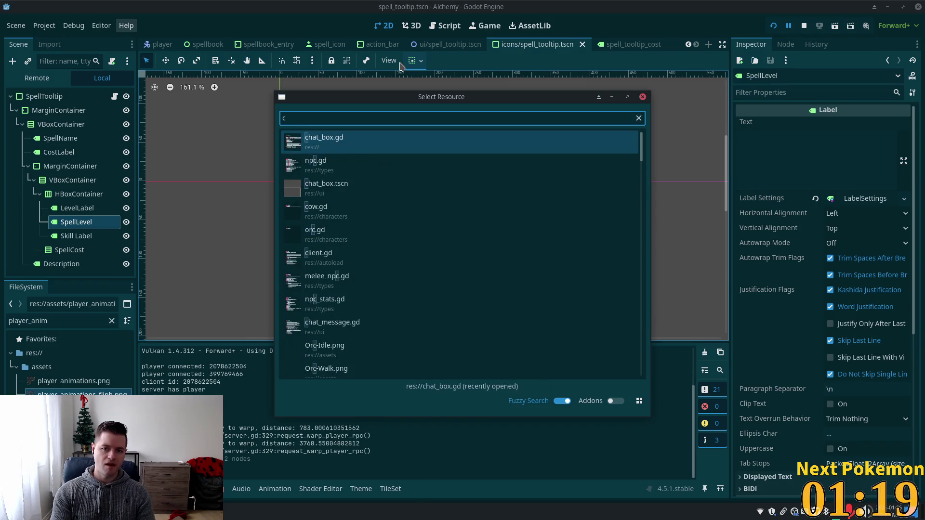
text(har)
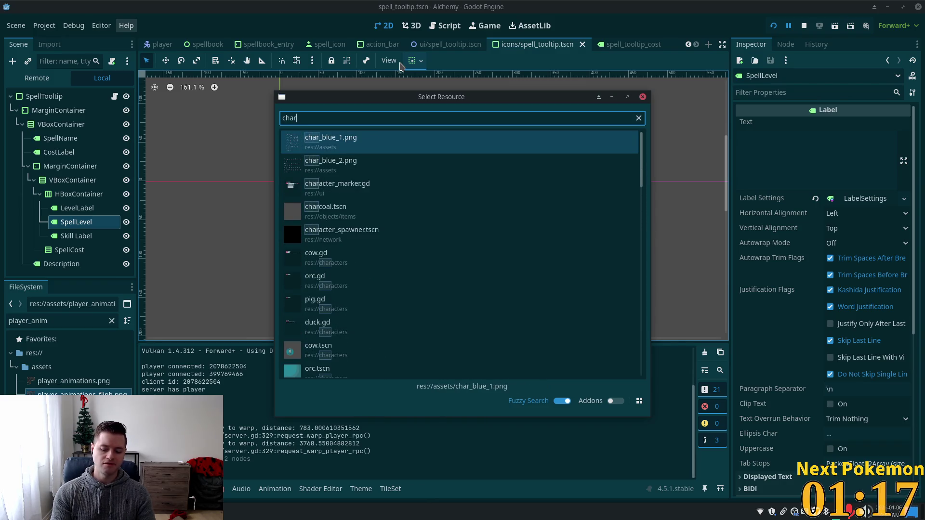
key(BackSpace)
key(BackSpace)
key(BackSpace)
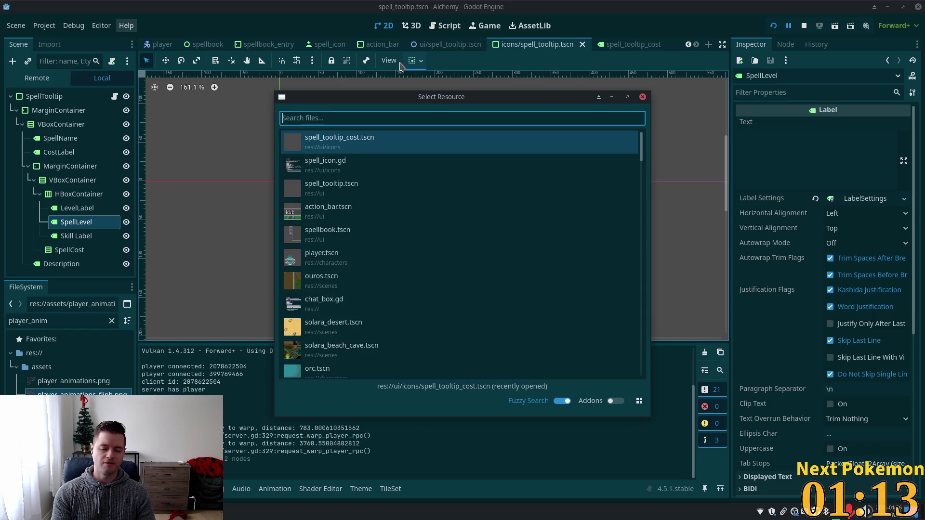
text(character)
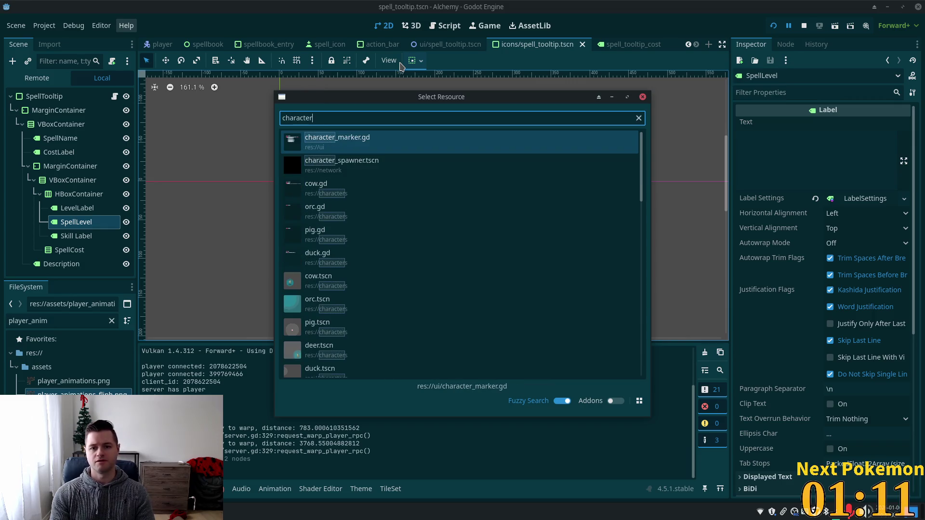
scroll(489, 223, down, 2)
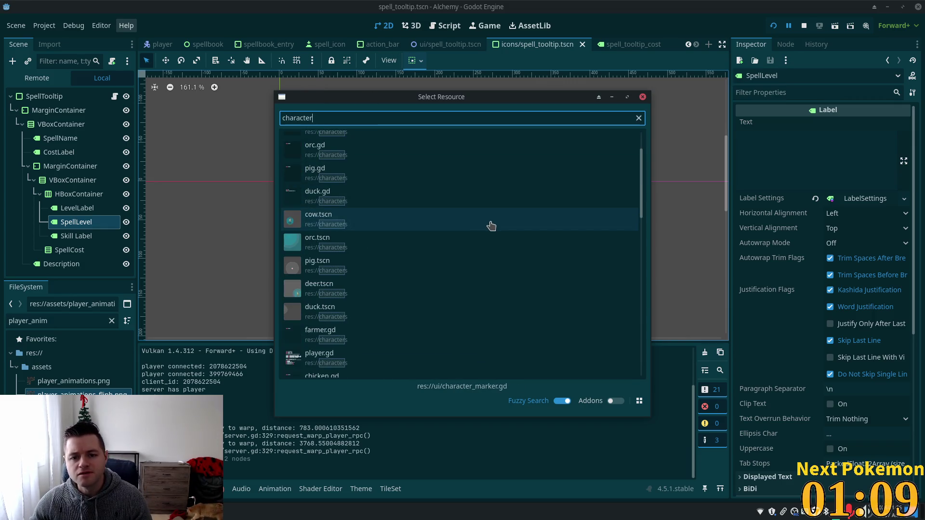
drag(641, 213, 652, 335)
key(ctrl+a)
text(play)
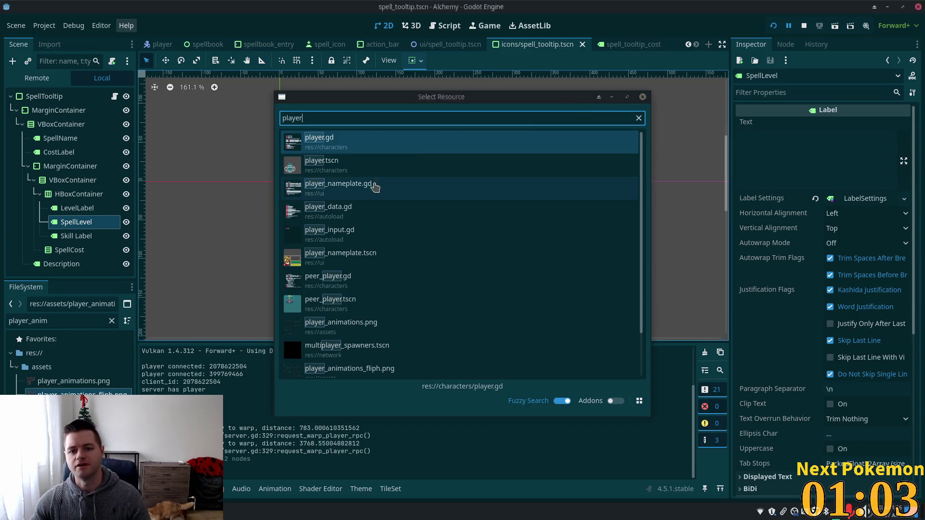
double_click(365, 184)
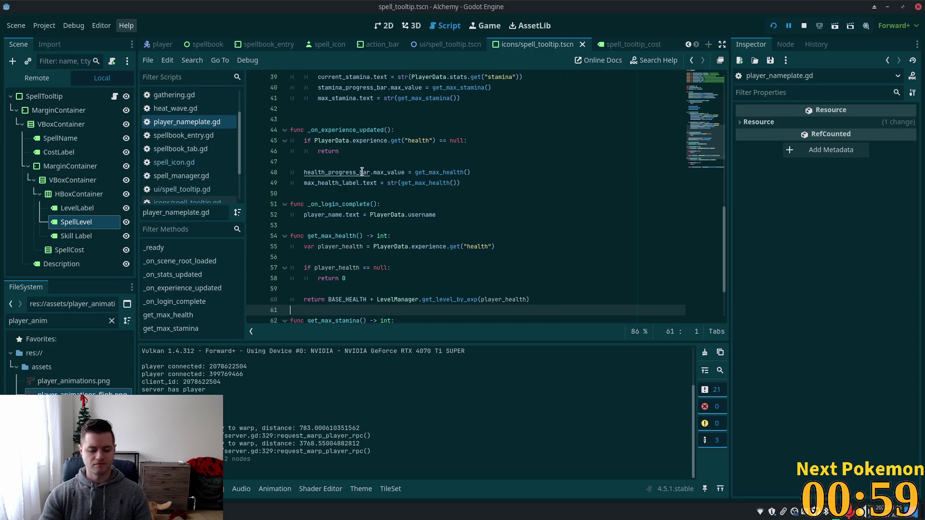
Open the player_nameplate.tscn scene through Quick Open.
key(alt+shift+o)
text(player_nba)
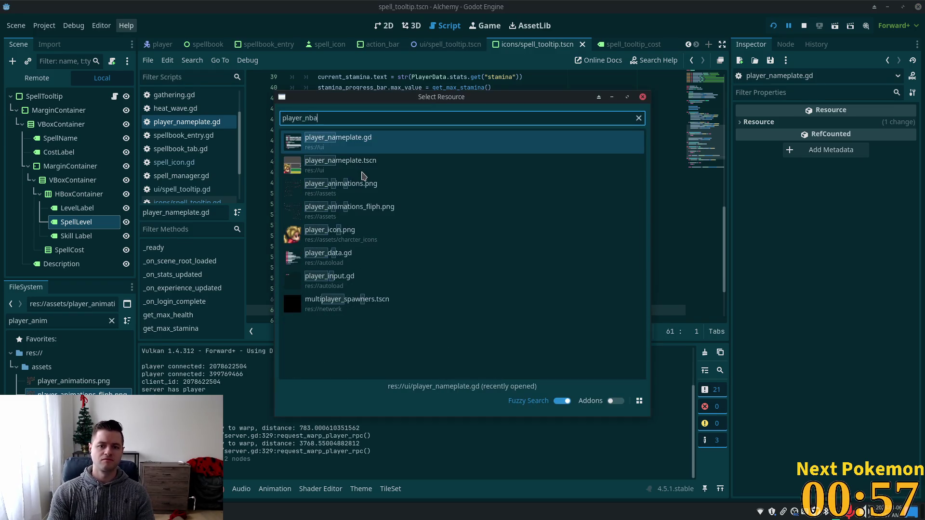
double_click(363, 166)
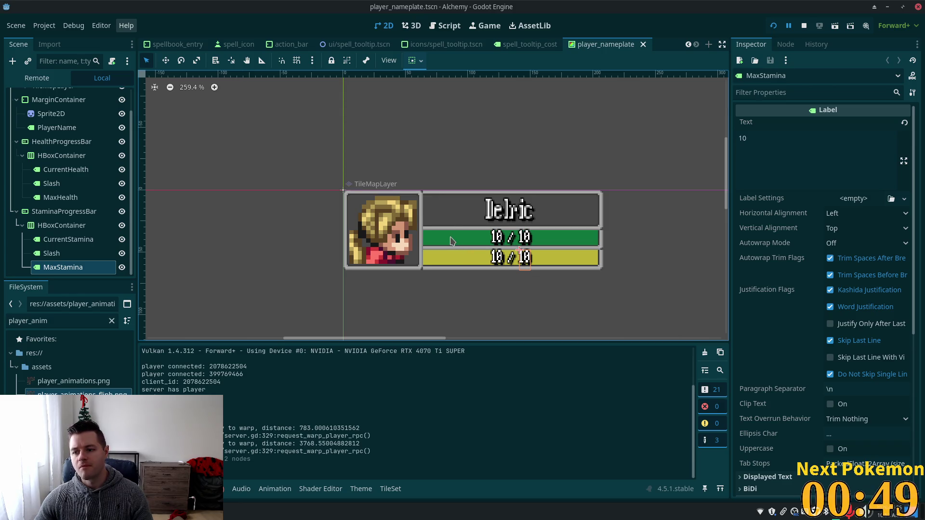
Select HealthProgressBar and open its background style colour, which reads 88152c.
click(451, 240)
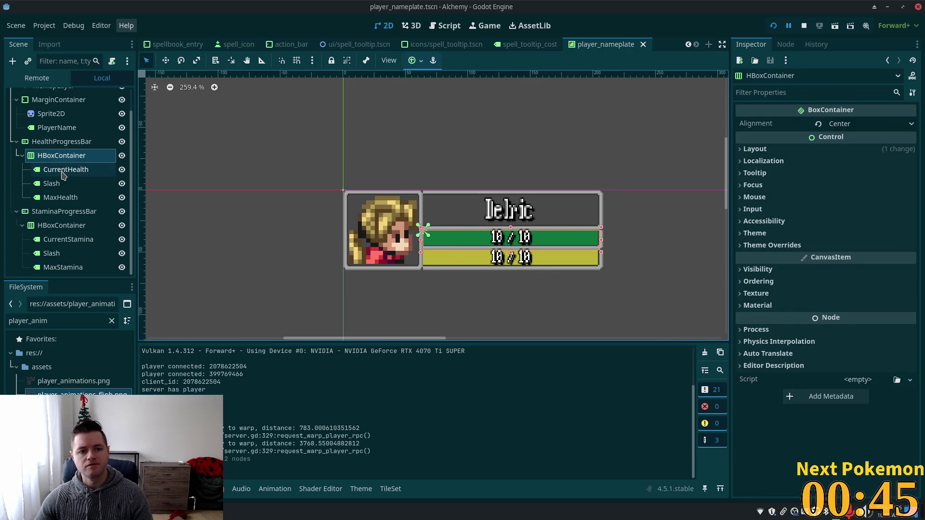
click(62, 173)
scroll(772, 335, down, 10)
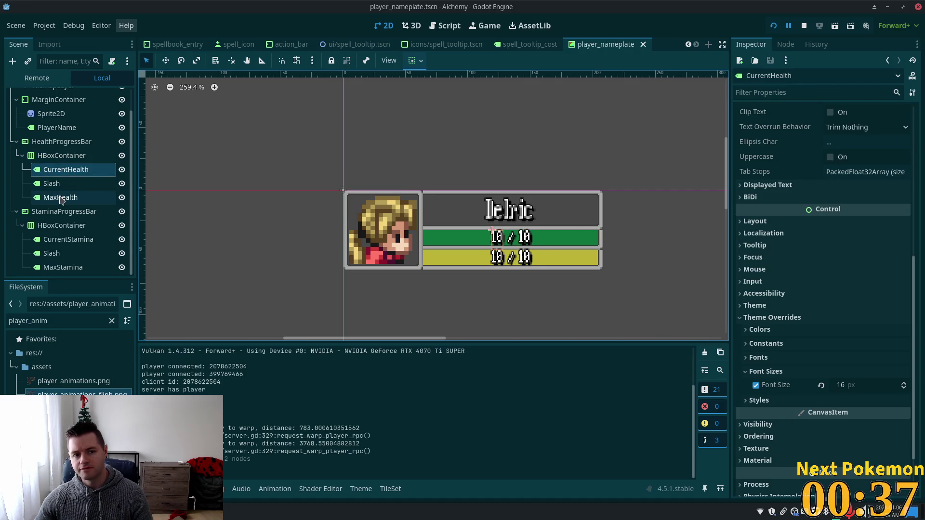
click(62, 142)
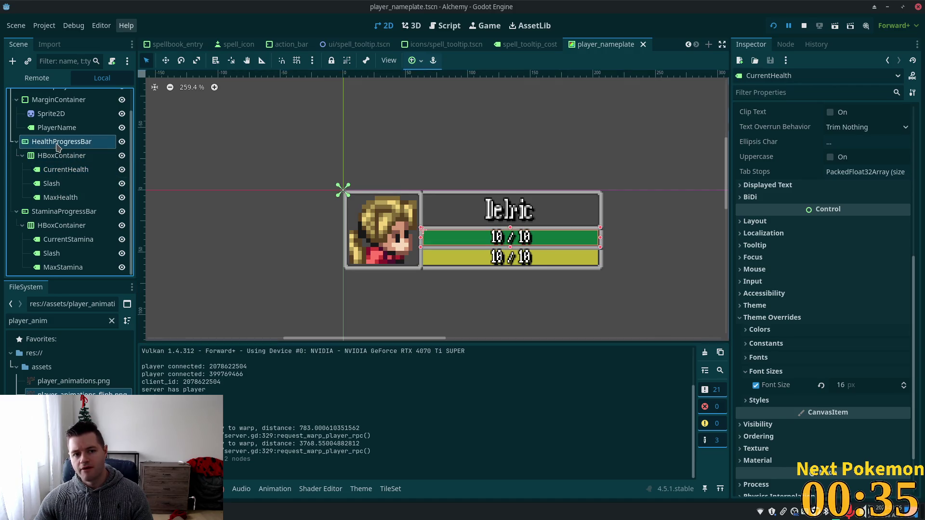
drag(914, 211, 918, 377)
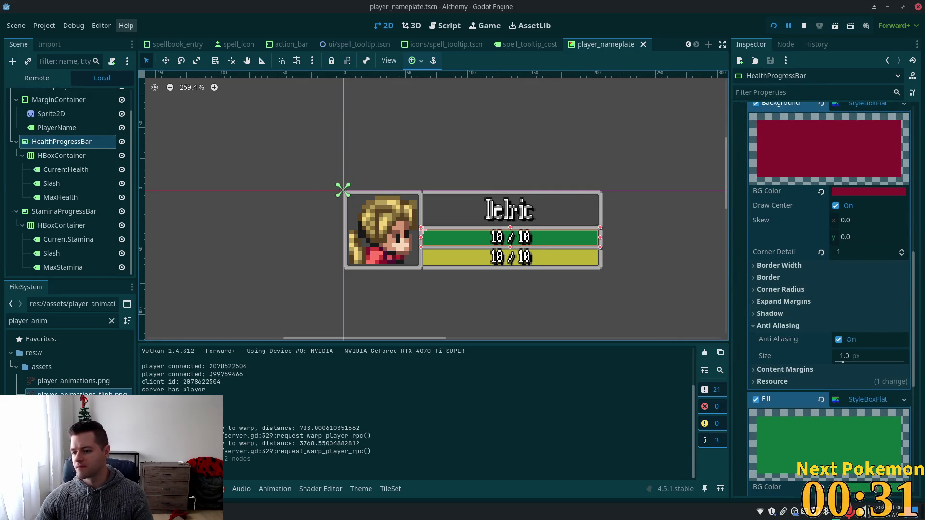
click(860, 144)
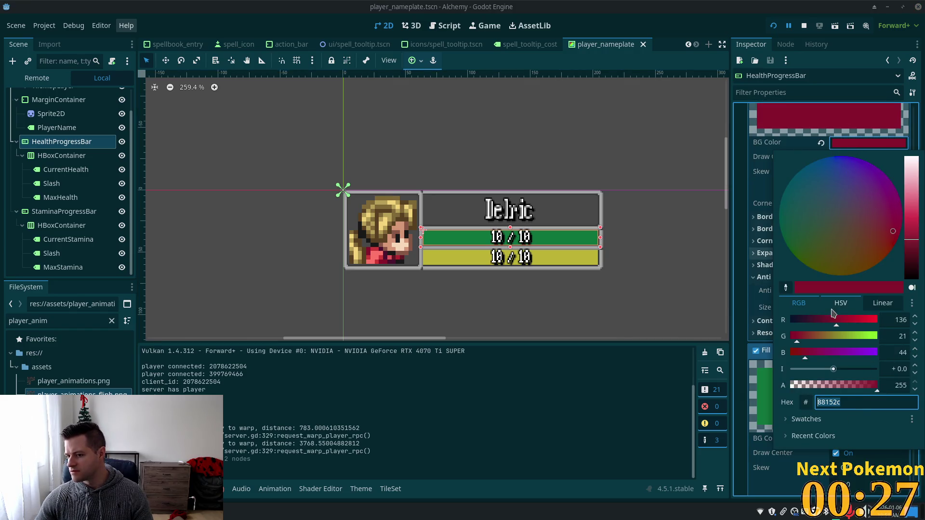
Copy the health bar background's red hex colour 88152c.
click(842, 304)
click(882, 304)
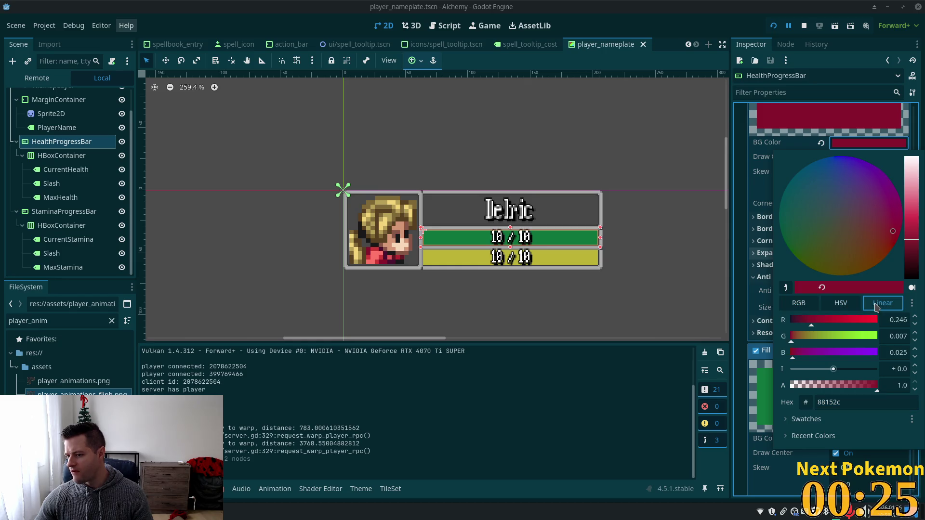
click(793, 305)
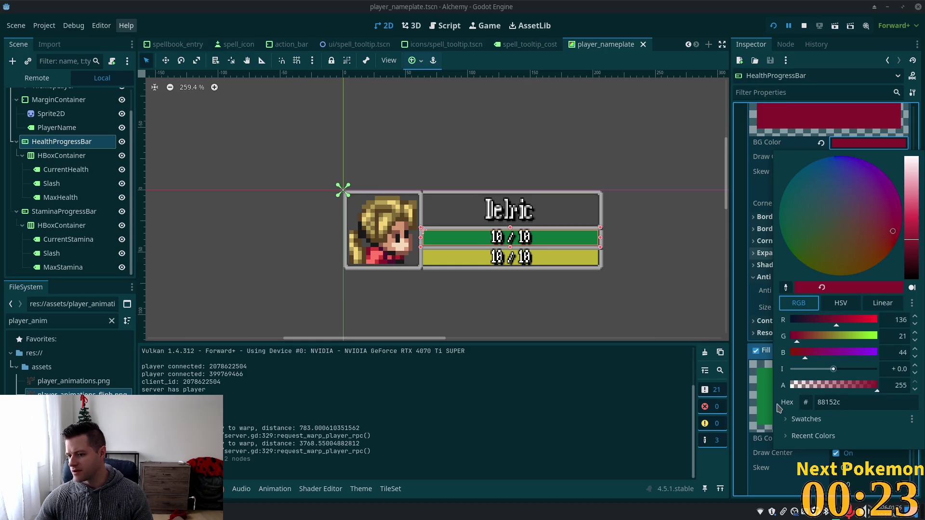
click(826, 403)
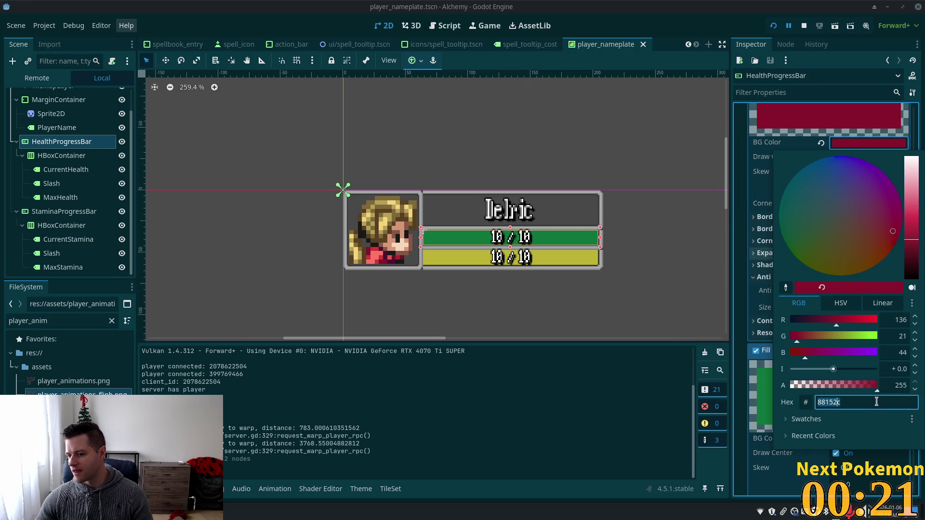
right_click(878, 405)
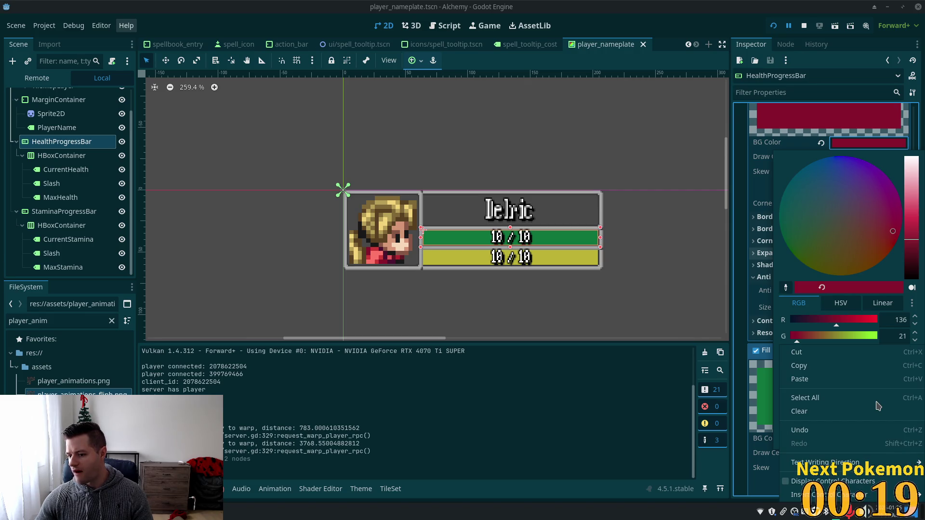
click(755, 453)
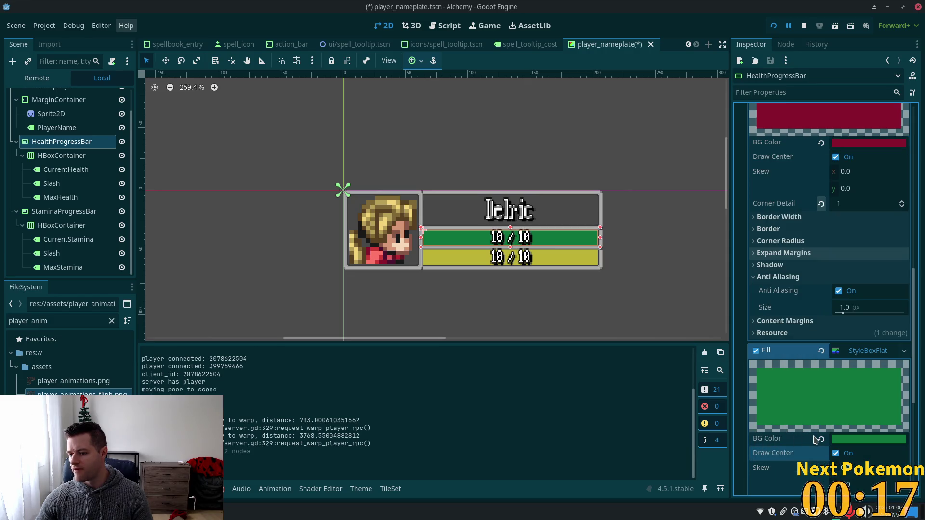
Display the green fill colour as the expression Color(0.063, 0.455, 0.239).
click(844, 439)
click(844, 386)
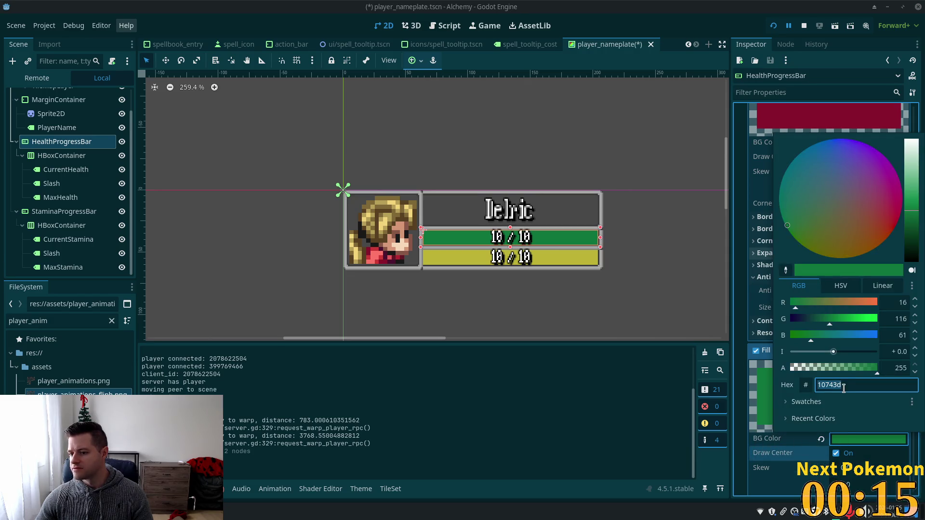
click(904, 274)
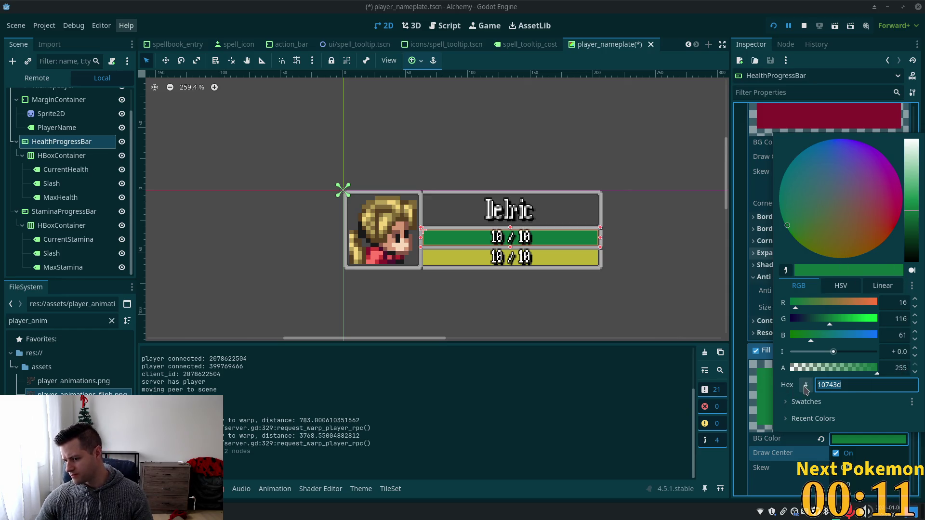
click(806, 386)
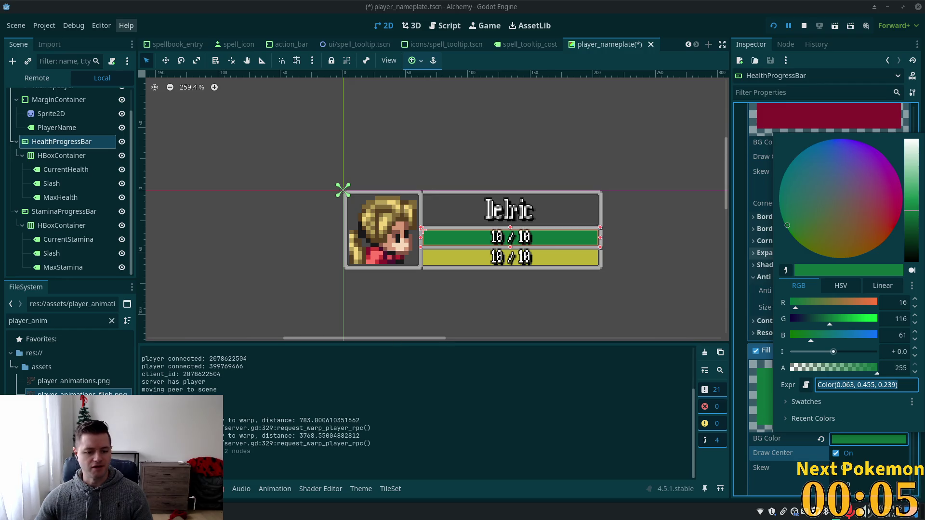
key(alt+Tab)
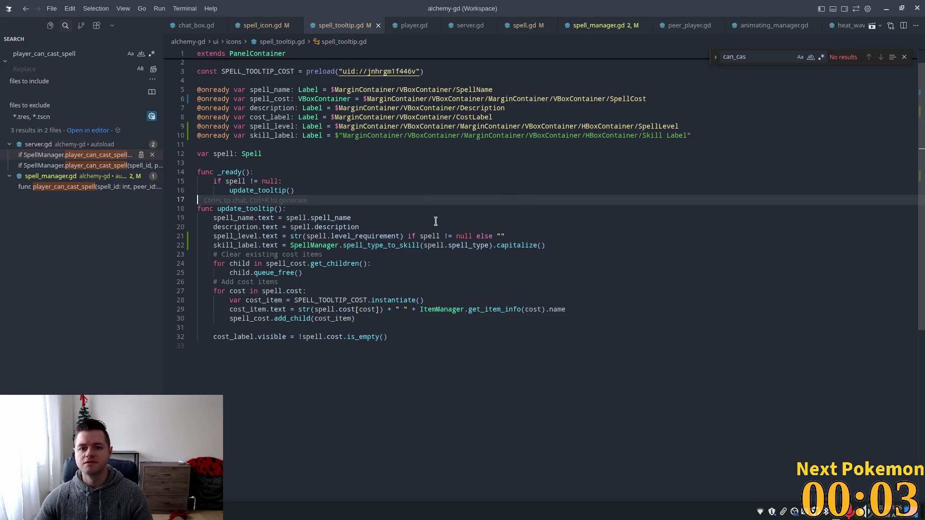
Put the cursor on line 4 of spell_tooltip.gd, then switch to the Twitch extension window.
click(215, 102)
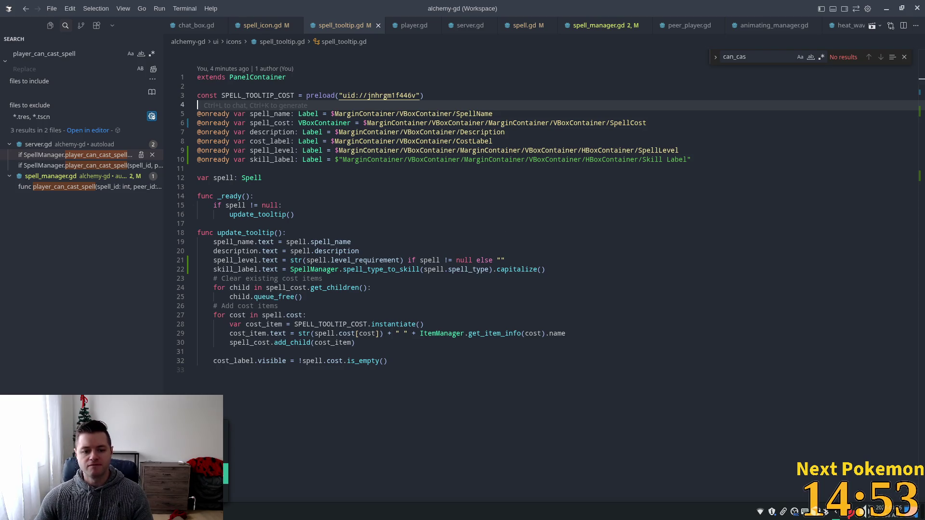
key(alt+Tab)
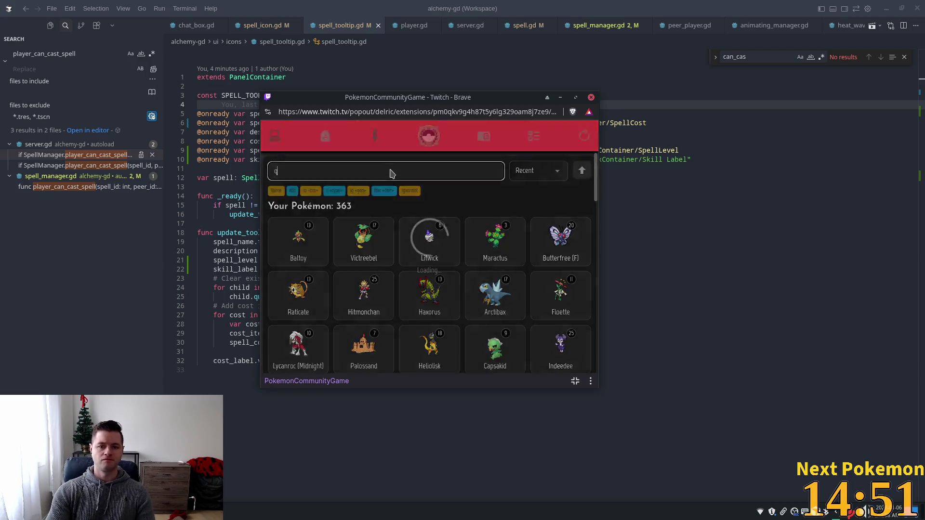
Remove the stray 'w' from the Pokémon search box and close the PokemonCommunityGame popout.
text(w)
key(BackSpace)
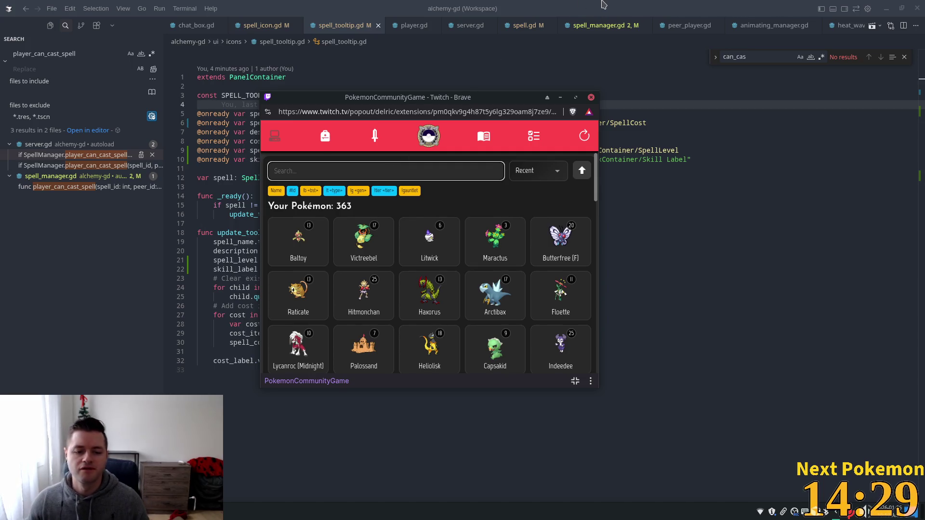
click(610, 13)
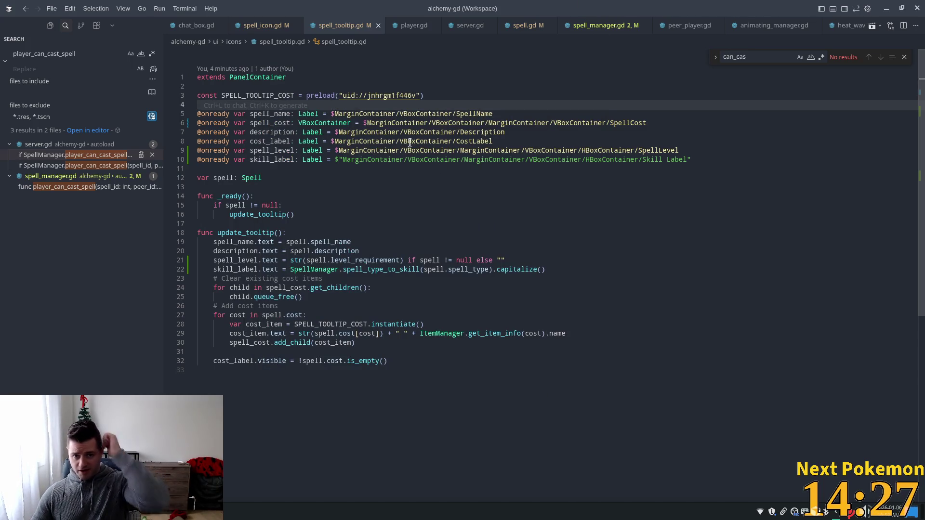
Declare SKILL_LVL_MET_COLOR and accept Copilot's green met and red not-met colour constants.
text(const SKILL_LABEL = "Skill)
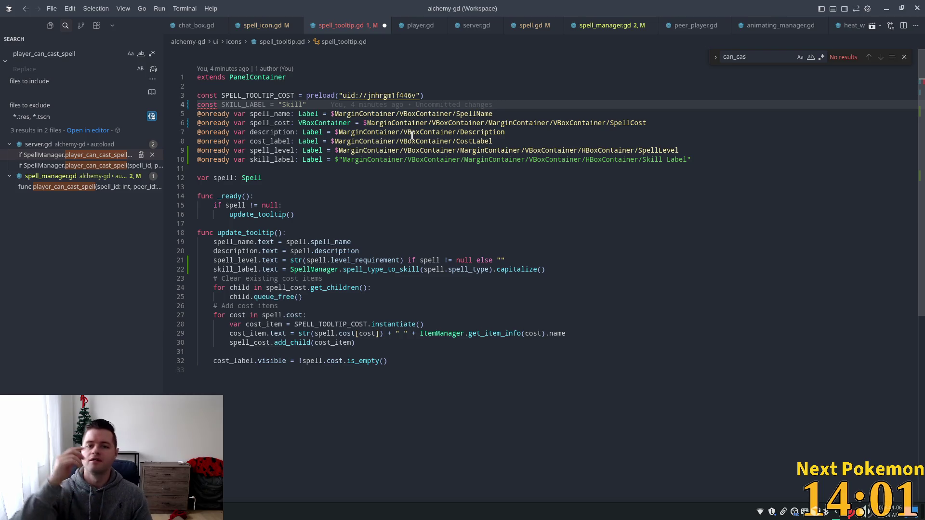
mouse_move(411, 137)
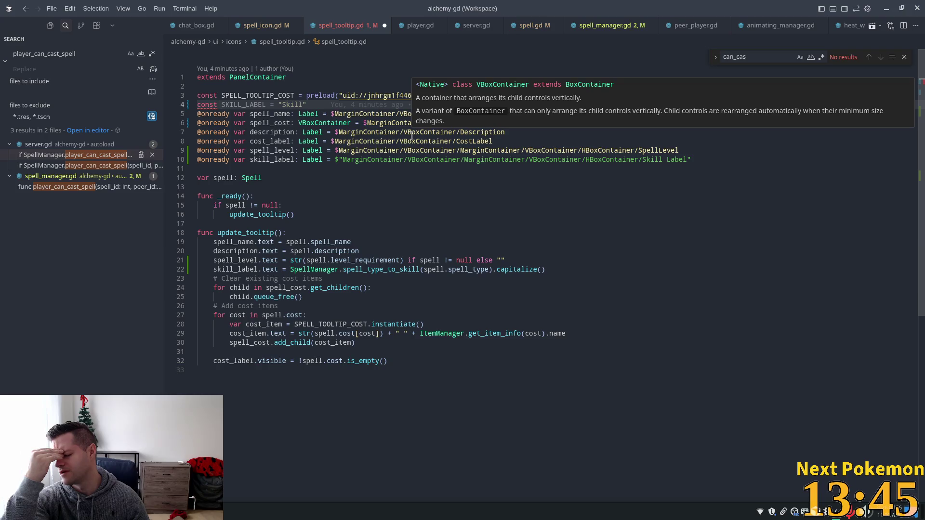
text(SKi)
key(BackSpace)
text(ILL)
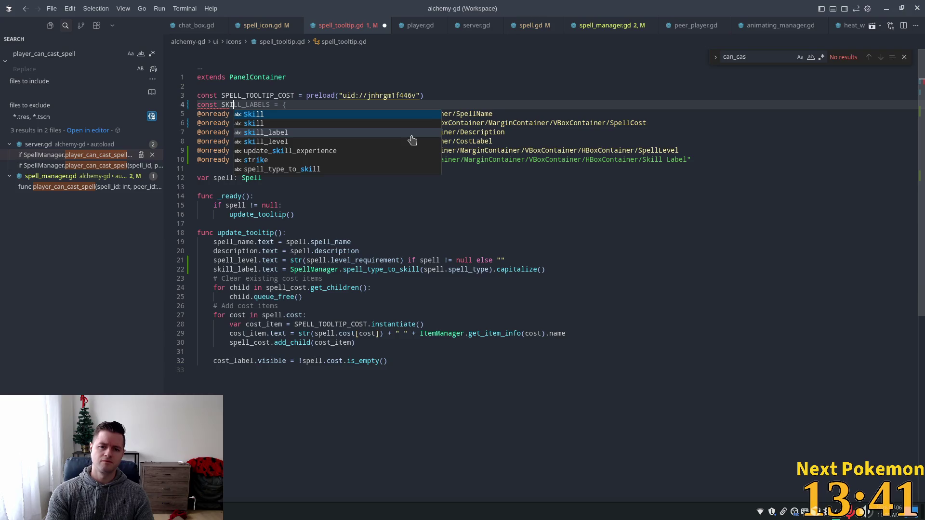
text(_LEVEL)
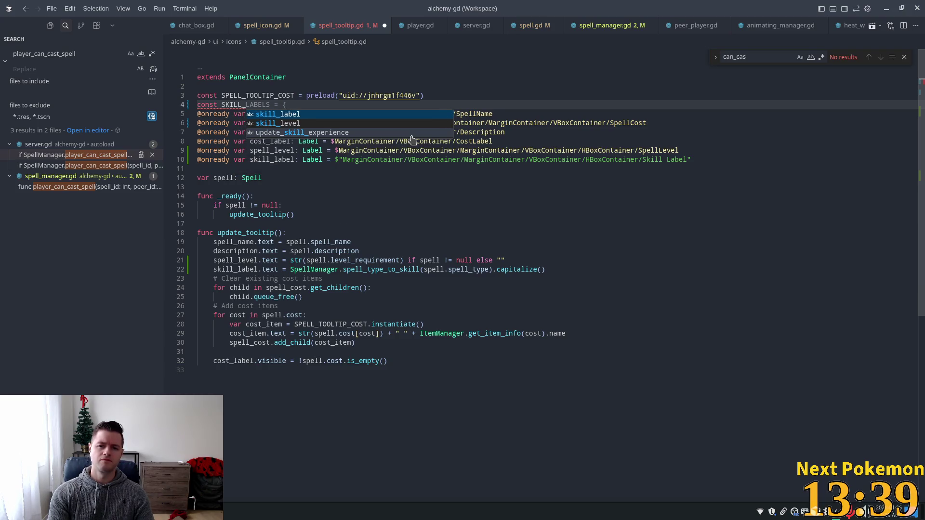
key(BackSpace)
key(BackSpace)
key(BackSpace)
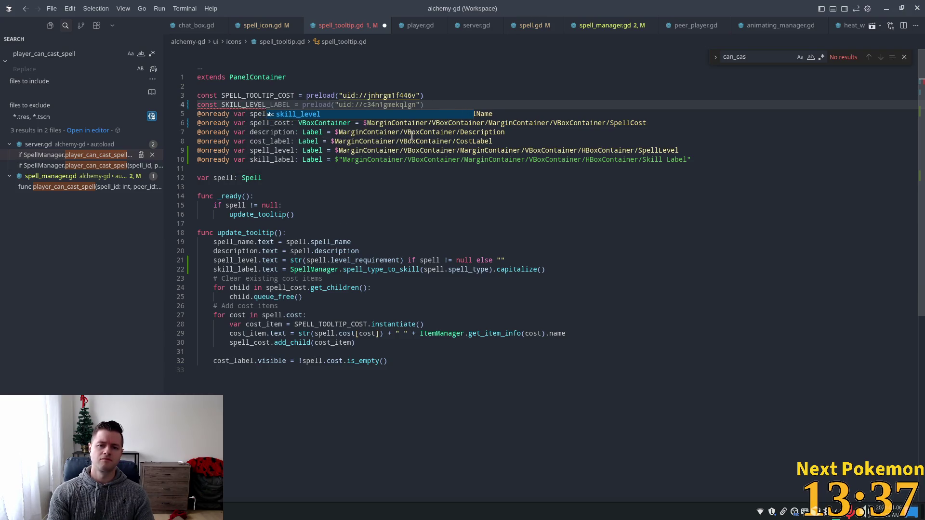
text(VL_MET)
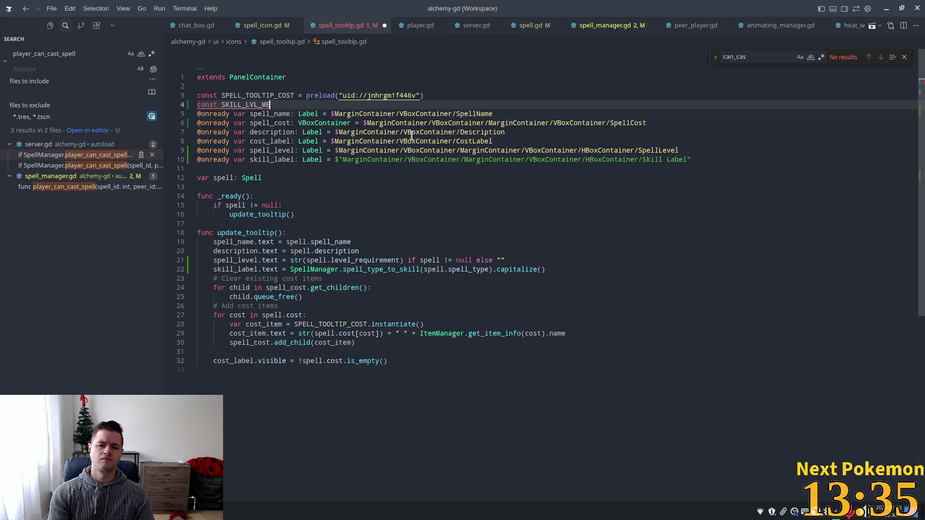
text(_C)
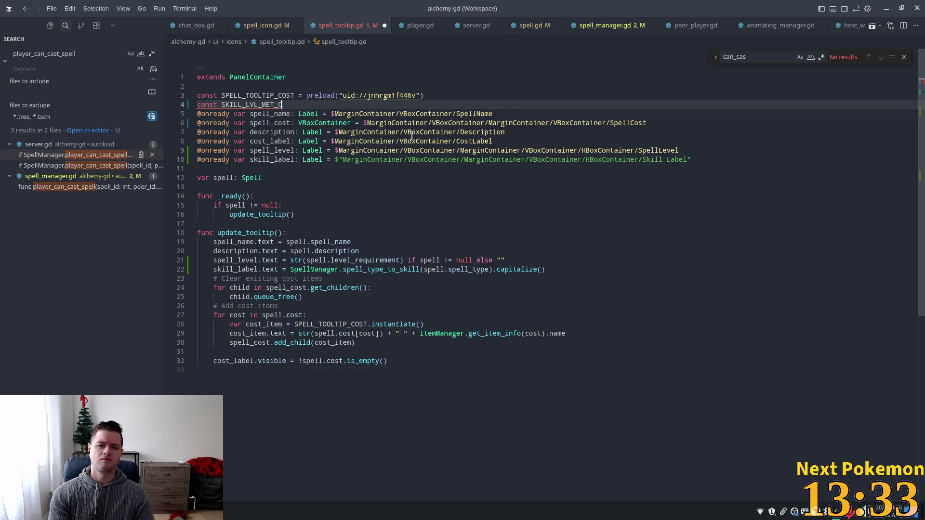
text(OLOR = Color(0.063, 0.455, 0.239)
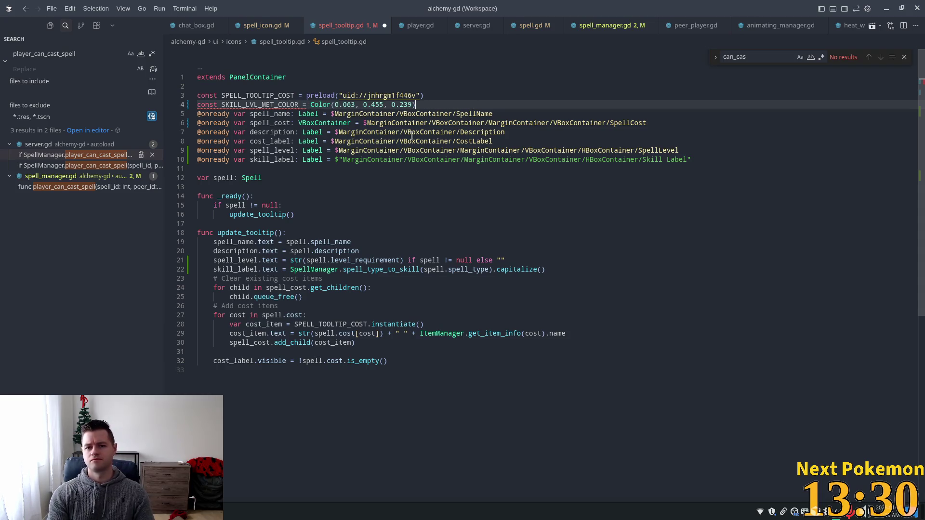
key(Tab)
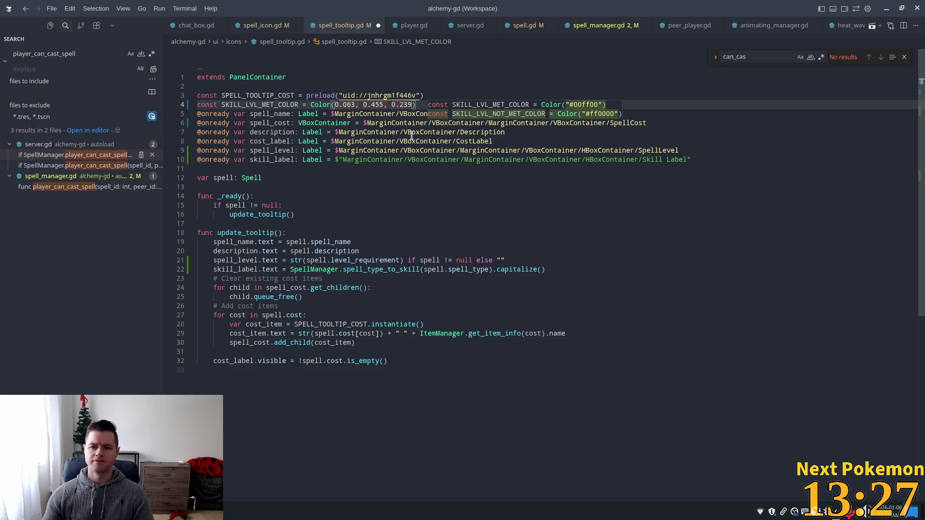
key(Tab)
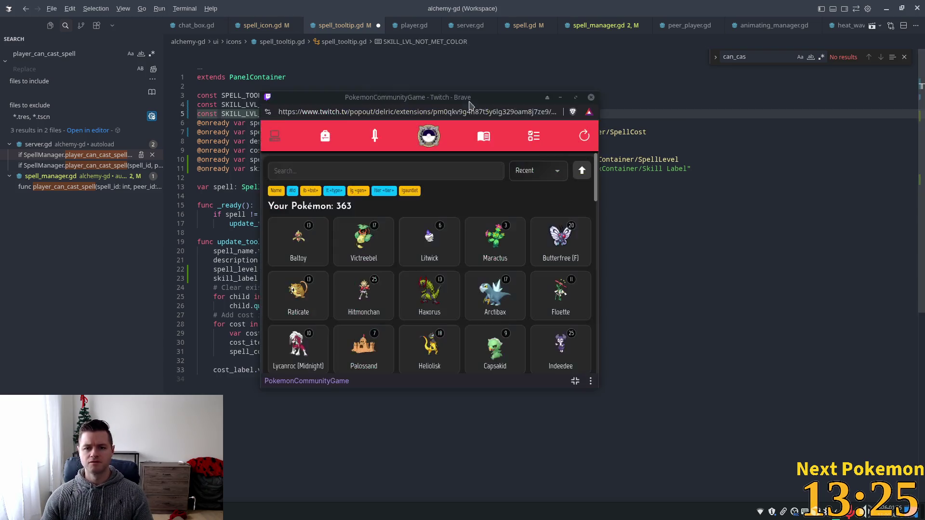
key(alt+Tab)
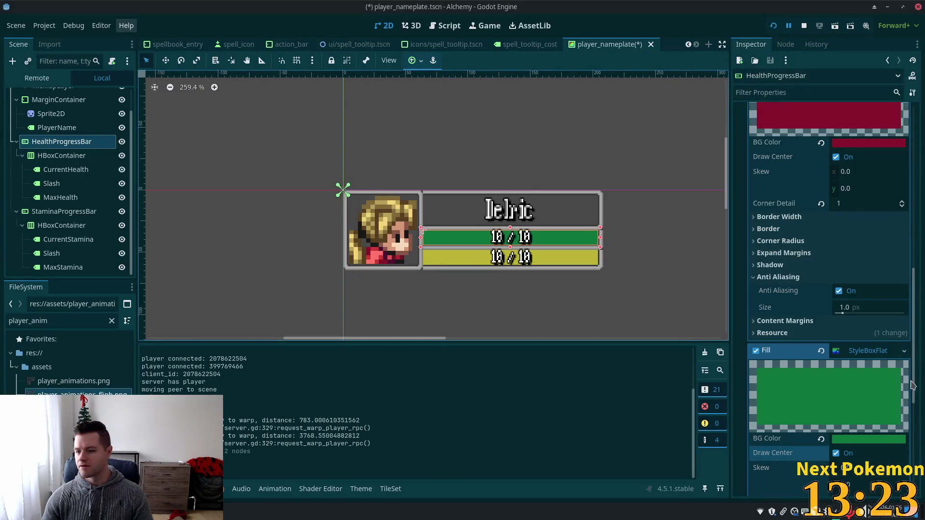
Copy the BG Color swatch's dark red as the expression Color(0.533, 0.082, 0.173).
click(861, 143)
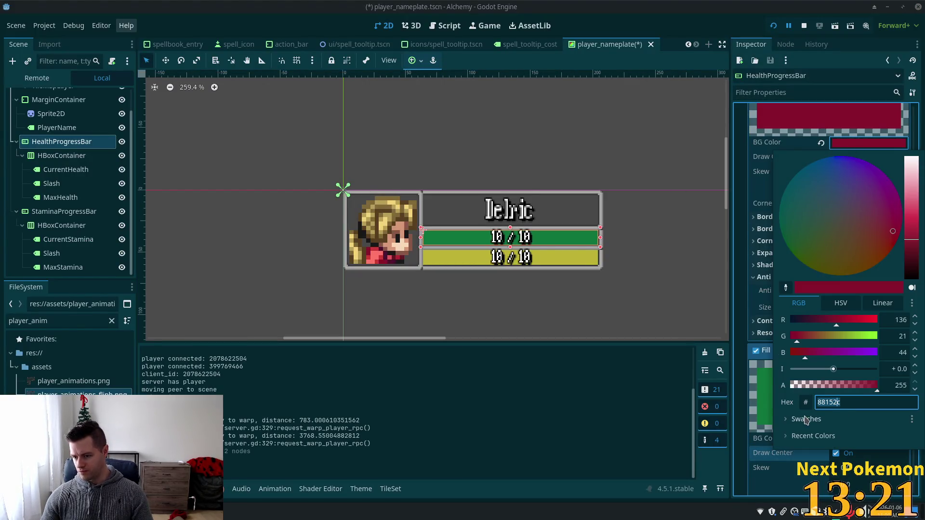
click(805, 401)
drag(900, 402, 803, 405)
key(ctrl+c)
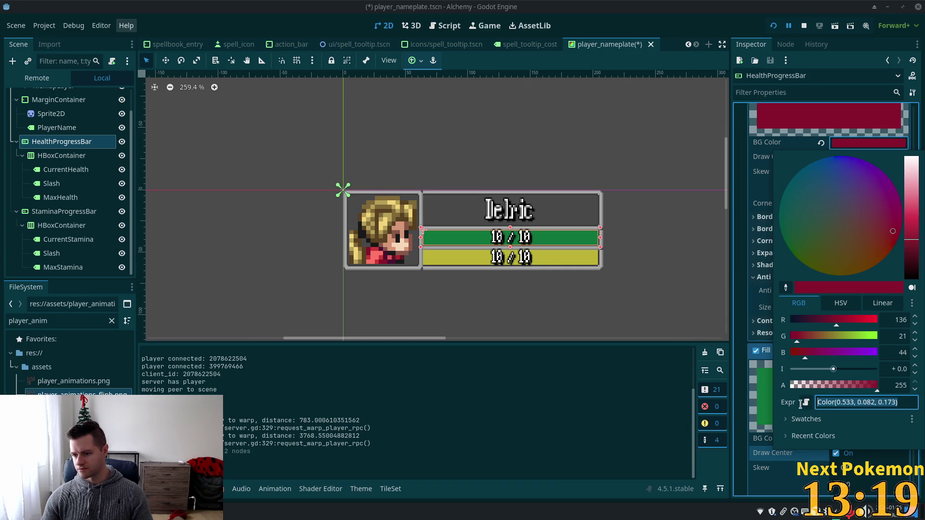
key(alt+Tab)
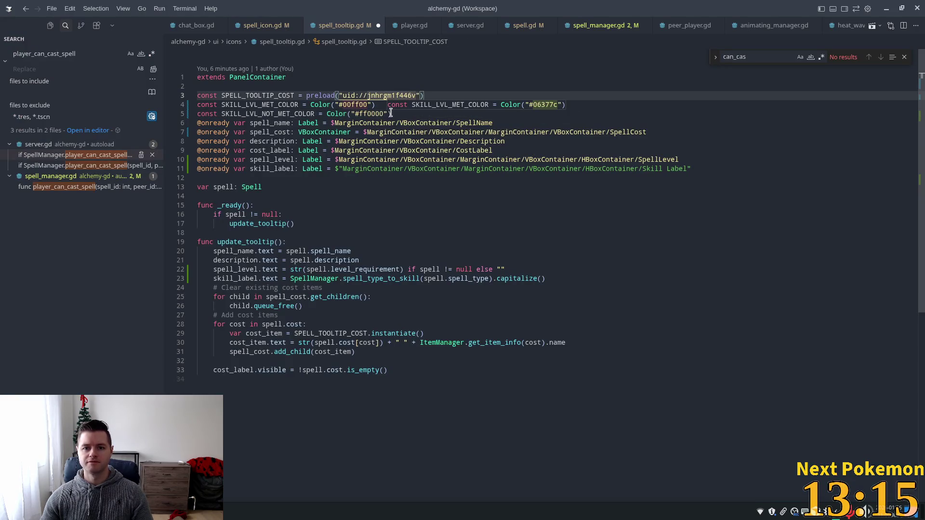
Replace Color("#ff0000") on line 5 with the pasted Color(0.533, 0.082, 0.173).
click(371, 113)
drag(391, 113, 323, 113)
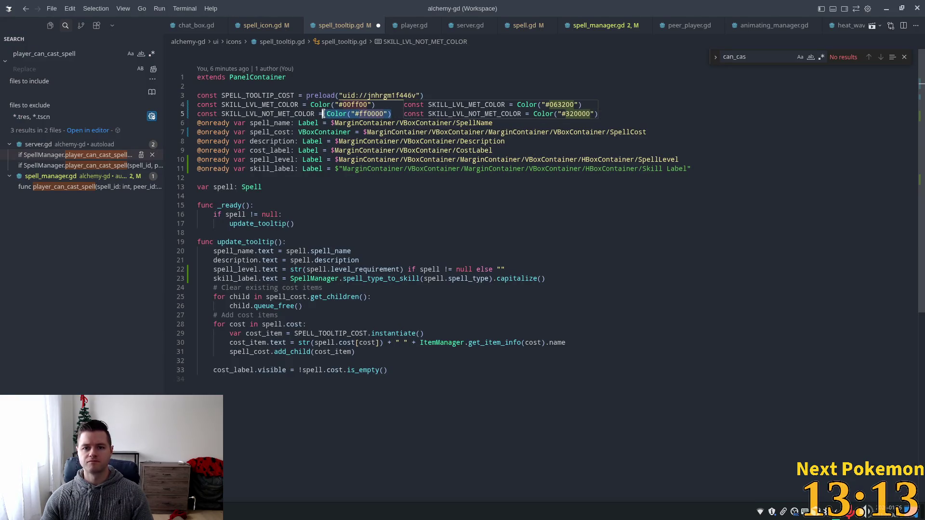
key(ctrl+v)
Copy the health bar fill's green colour from Godot as a Color expression.
click(381, 96)
click(377, 106)
key(alt+Tab)
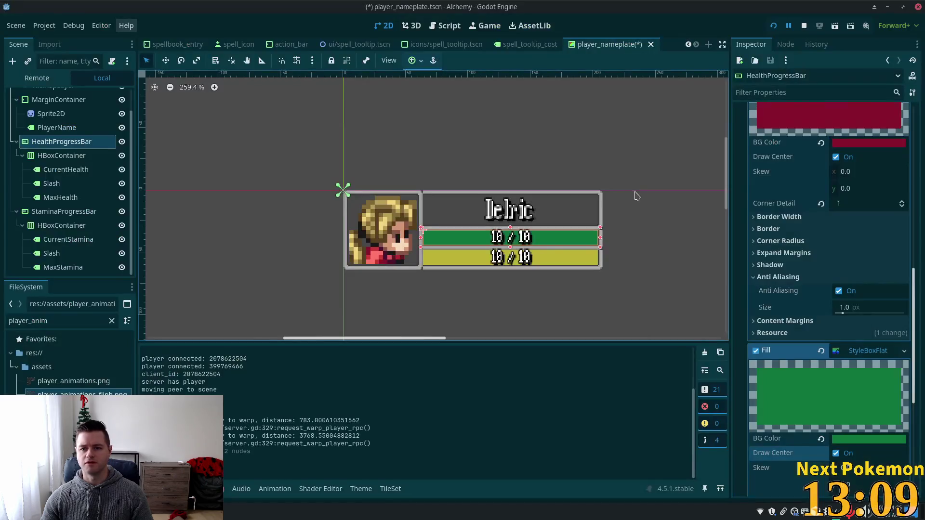
scroll(861, 431, down, 3)
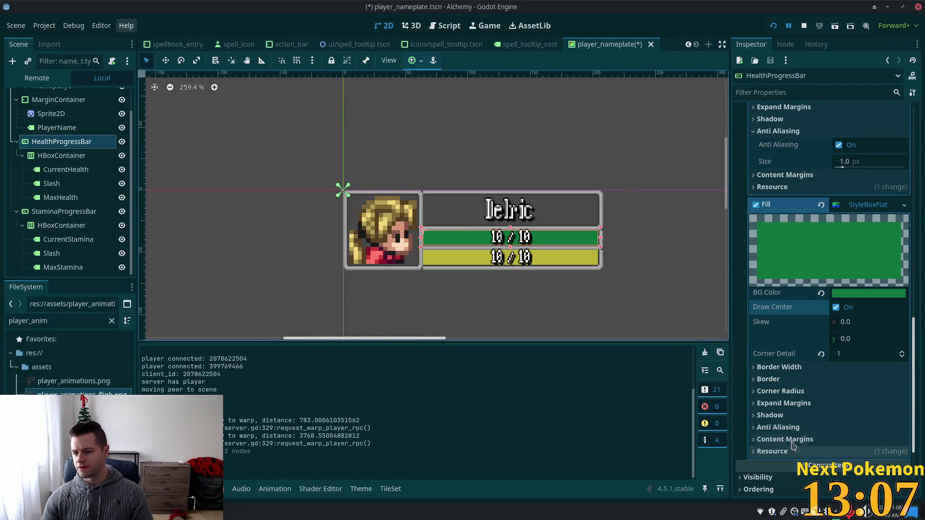
click(852, 293)
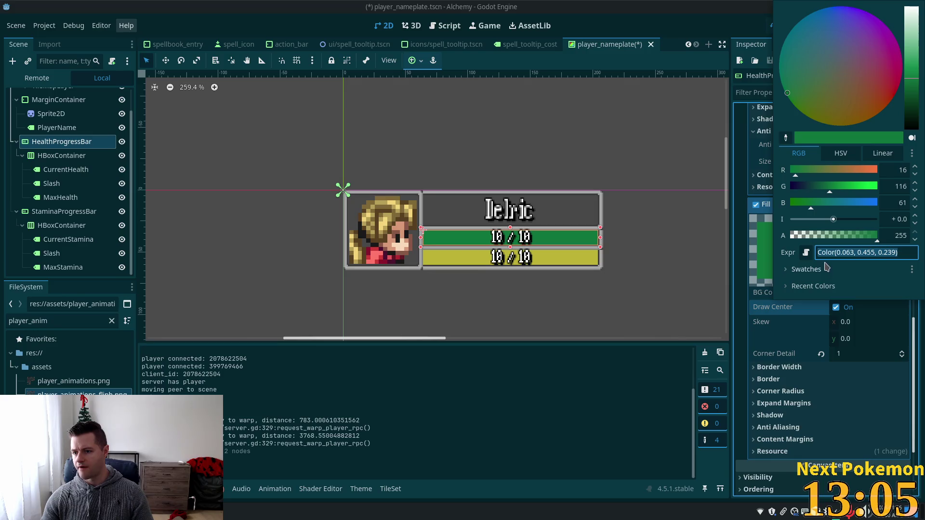
key(alt+Tab)
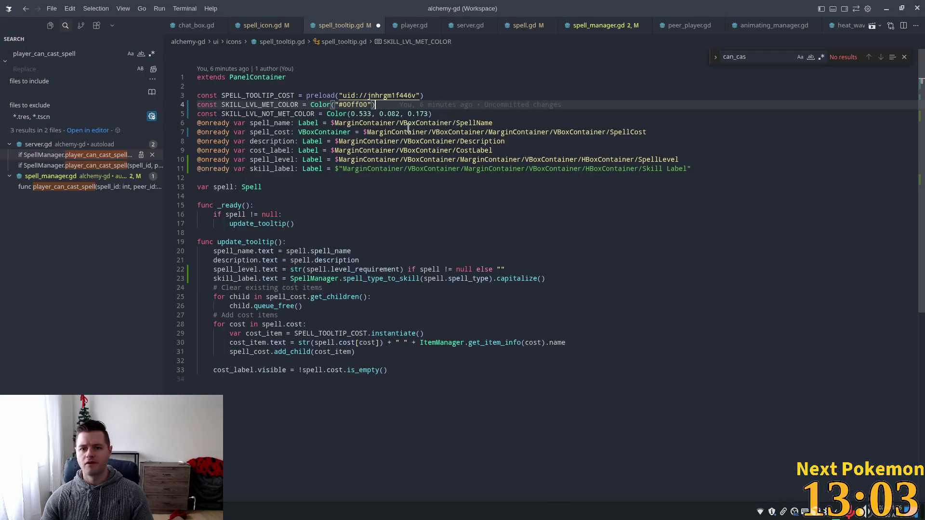
Set the met colour constant on line 4 to Color(0.063, 0.455, 0.239).
click(429, 121)
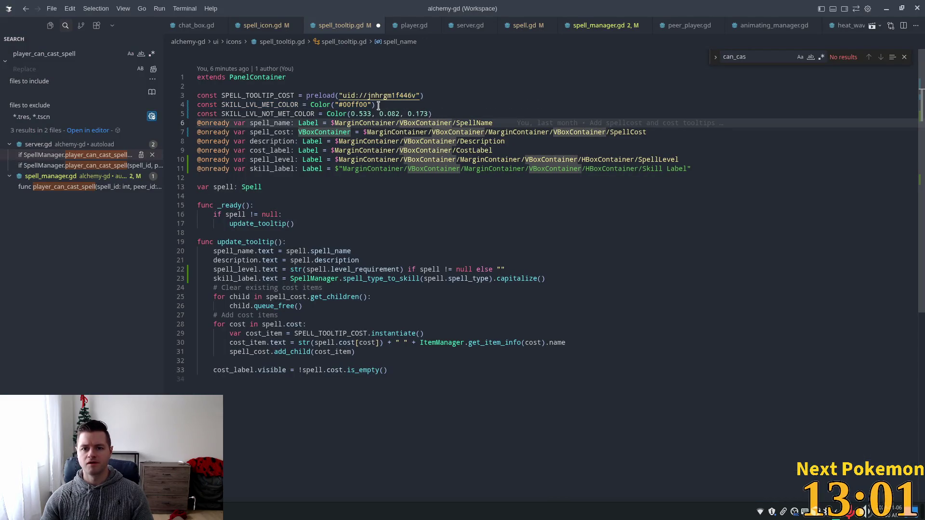
mouse_move(375, 105)
mouse_down()
mouse_move(381, 111)
mouse_move(324, 95)
mouse_move(310, 105)
mouse_up()
text(Color(0.063, 0.455, 0.239))
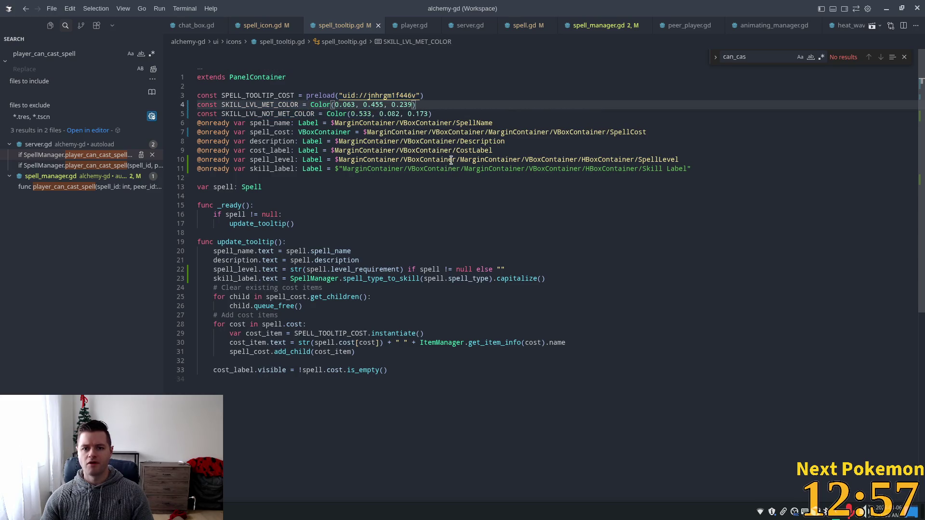
click(456, 123)
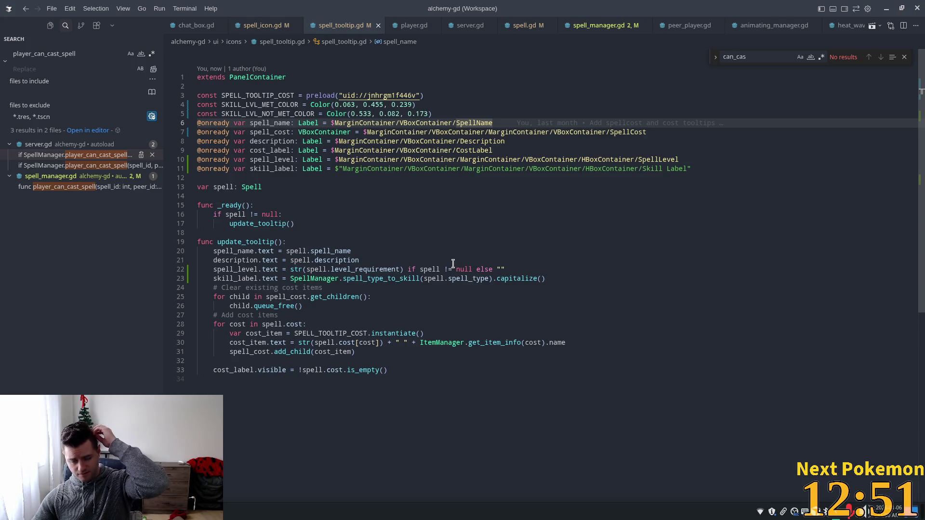
Add the suggested add_theme_color_override font colour line for spell_level after line 22.
click(301, 242)
click(255, 269)
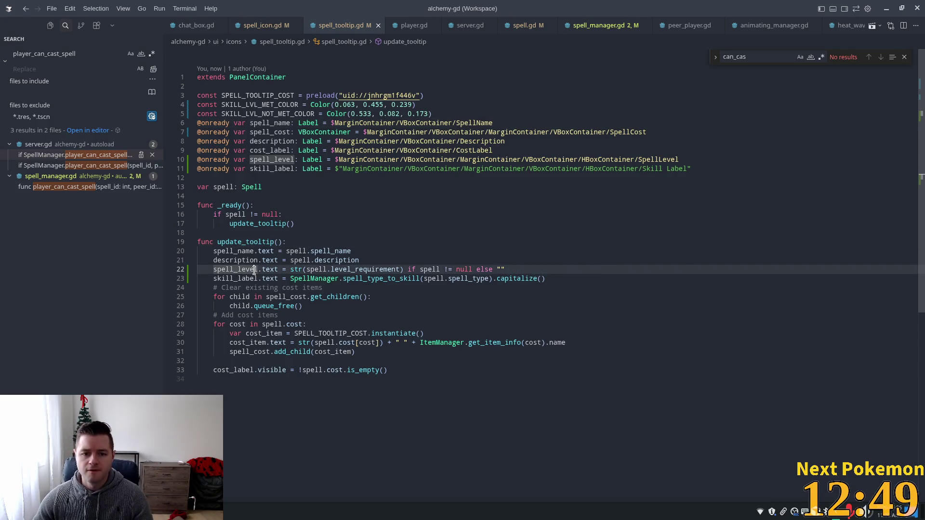
click(508, 269)
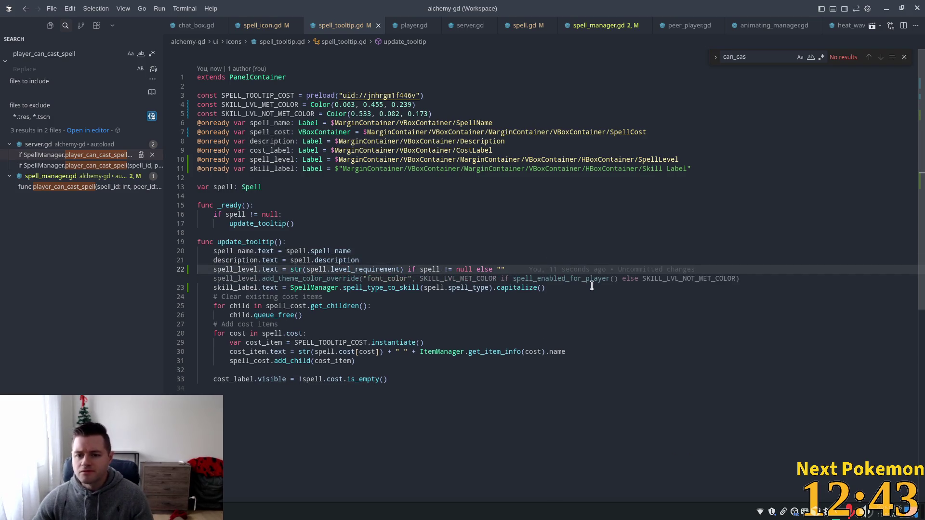
key(Tab)
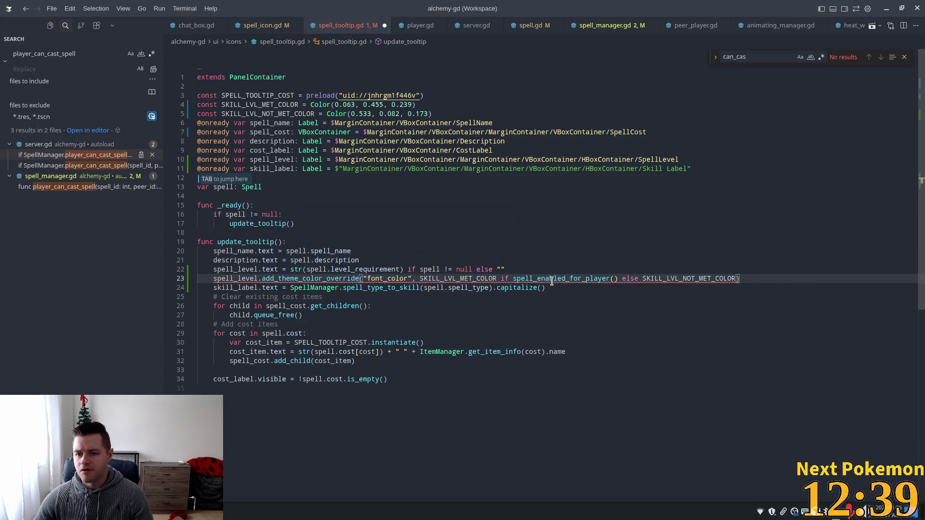
mouse_move(551, 280)
click(646, 202)
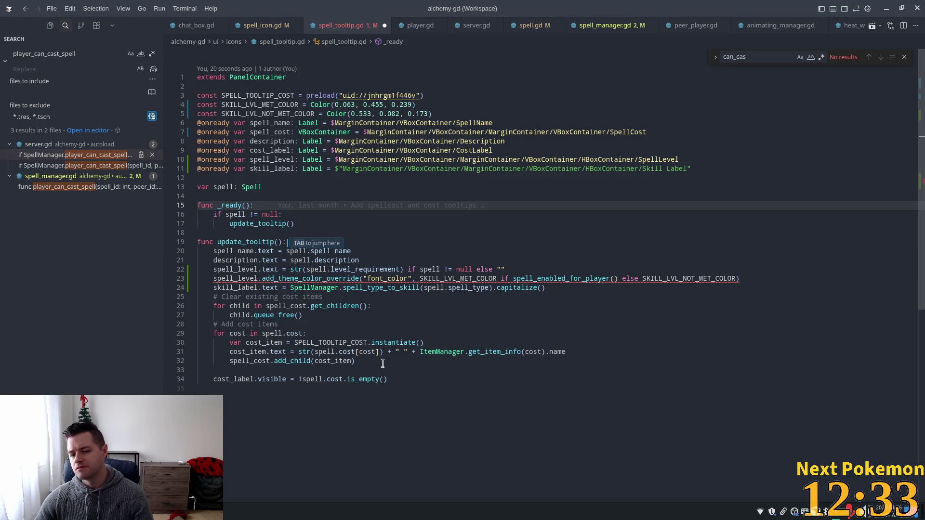
Replace spell_enabled_for_player() with the PlayerData experience versus requirement check, adding a blank line after line 22.
click(542, 278)
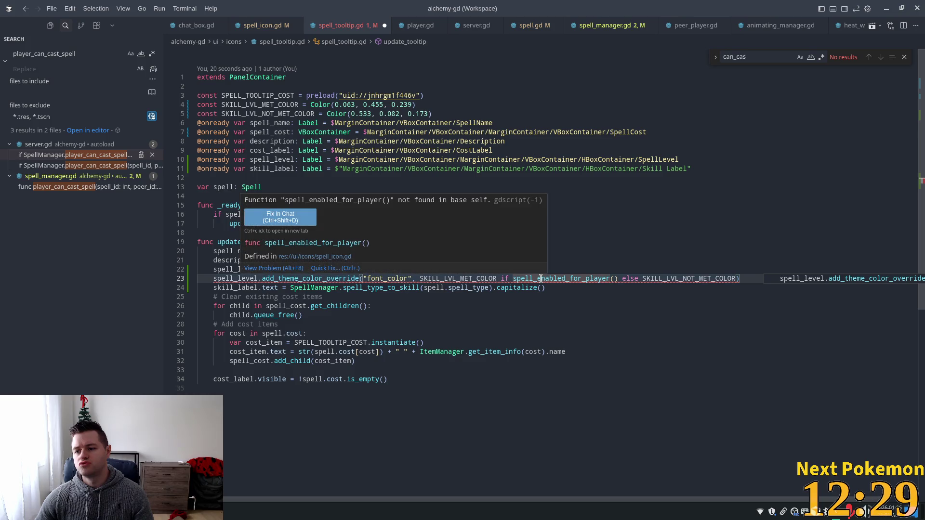
key(Tab)
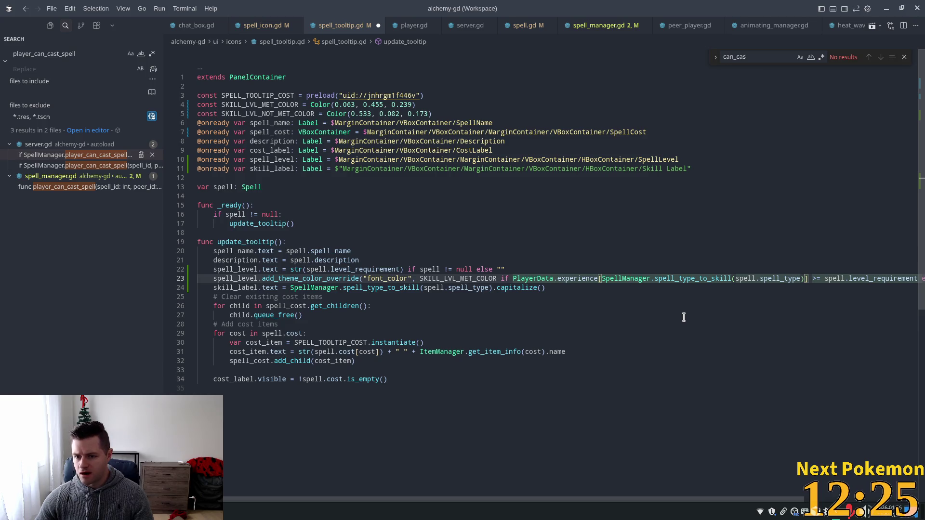
mouse_move(722, 500)
mouse_down()
mouse_move(859, 504)
mouse_move(637, 491)
mouse_up()
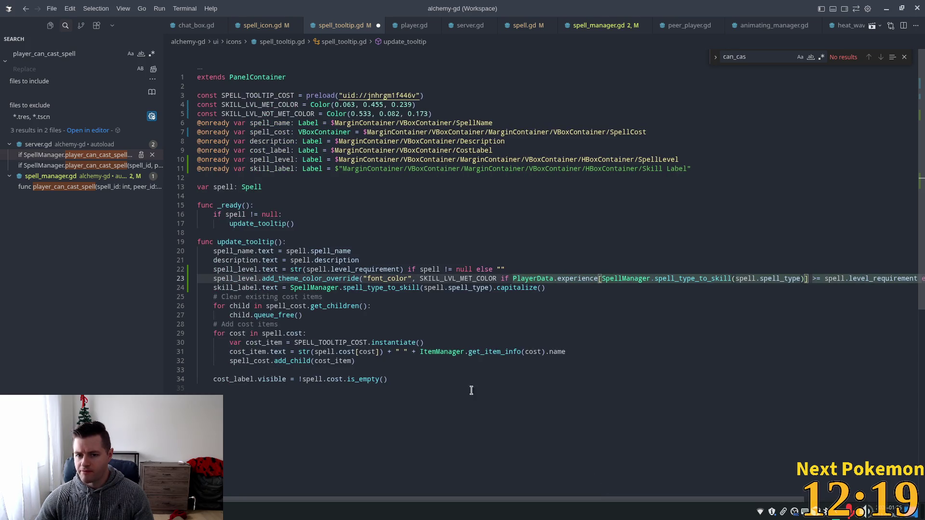
click(322, 278)
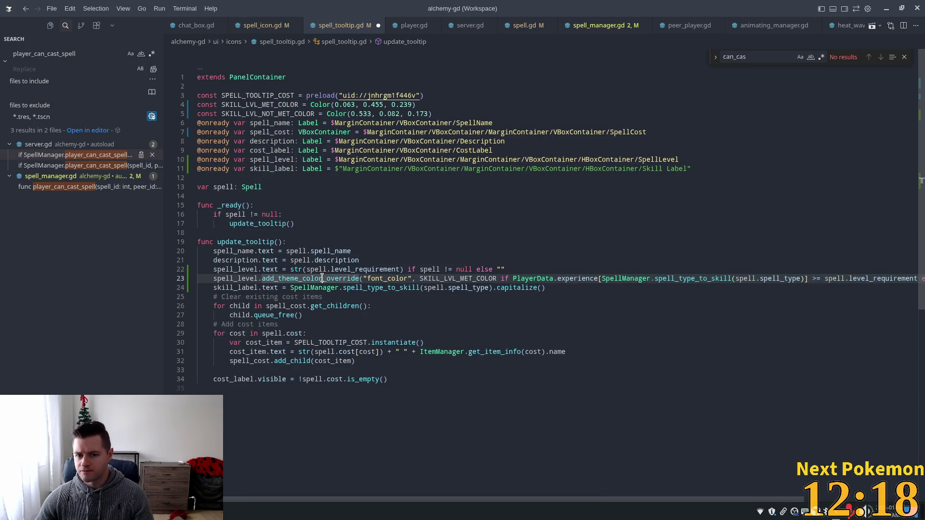
click(539, 272)
key(Return)
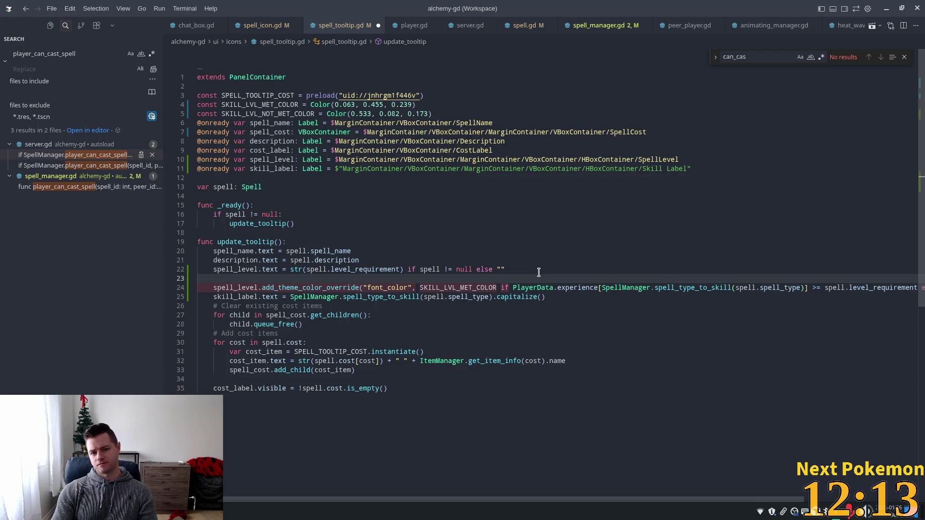
Add var spell_level_met on line 23 and use it in line 24's colour condition.
key(ctrl+space)
key(Escape)
key(BackSpace)
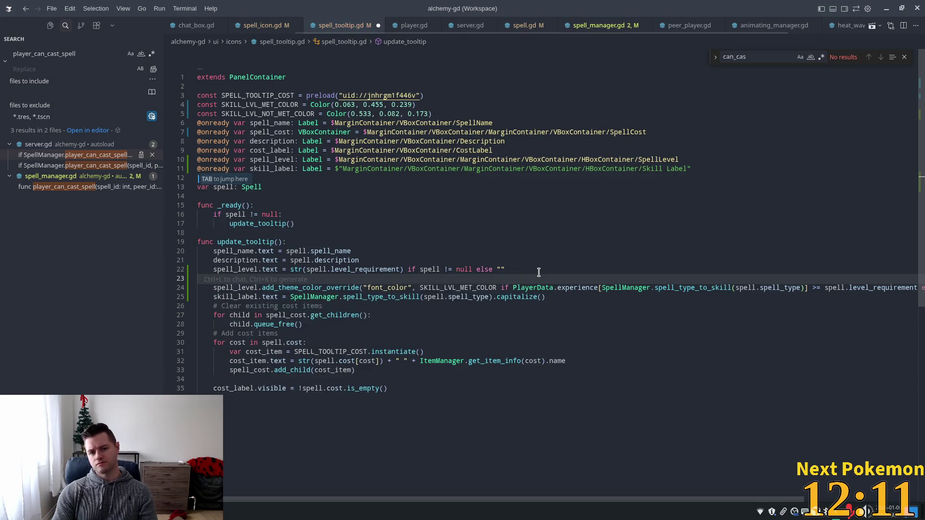
key(Tab)
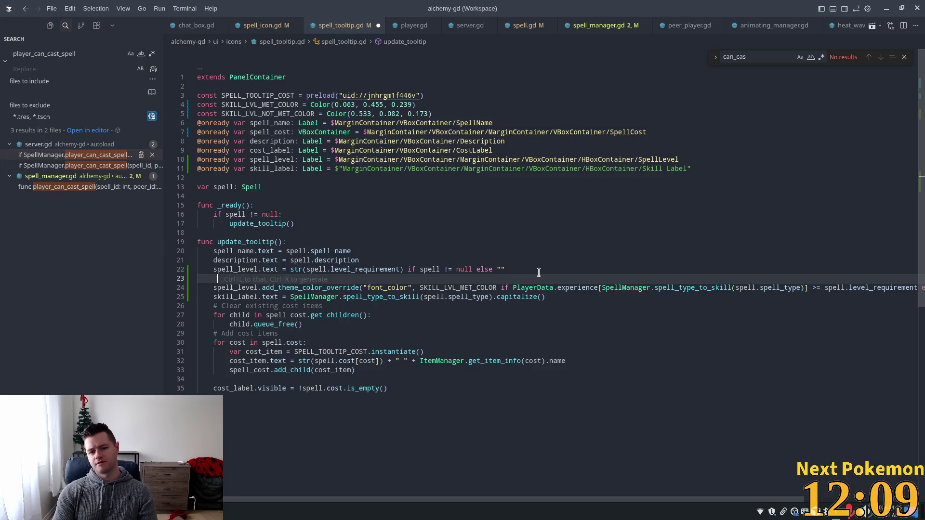
text(var sp)
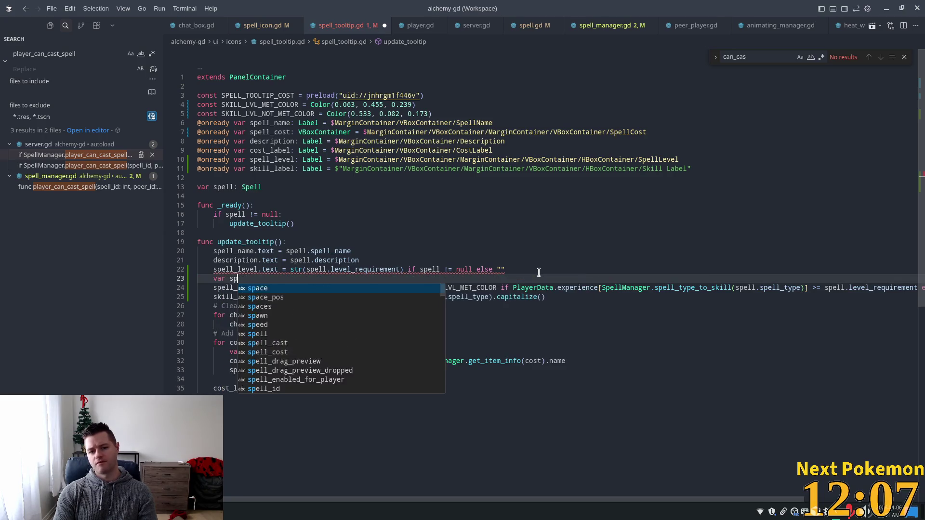
text(ell_level)
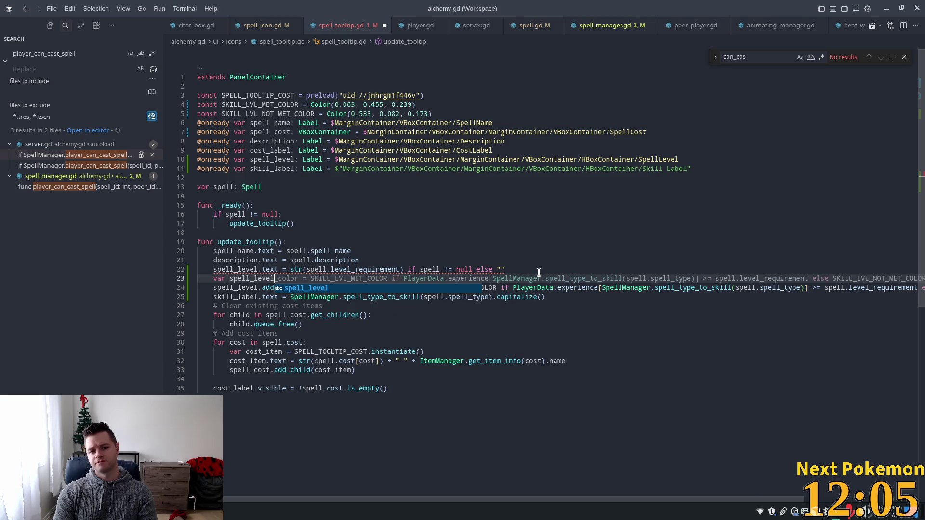
text(_met =)
key(Tab)
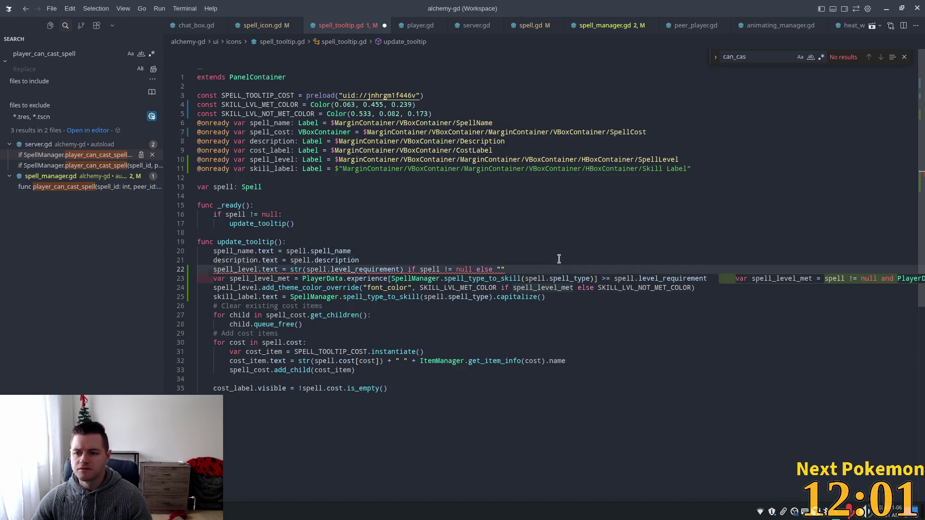
key(Tab)
Review line 23's skill-type experience lookup, then open spell_manager.gd.
click(355, 279)
click(637, 278)
click(471, 280)
click(353, 278)
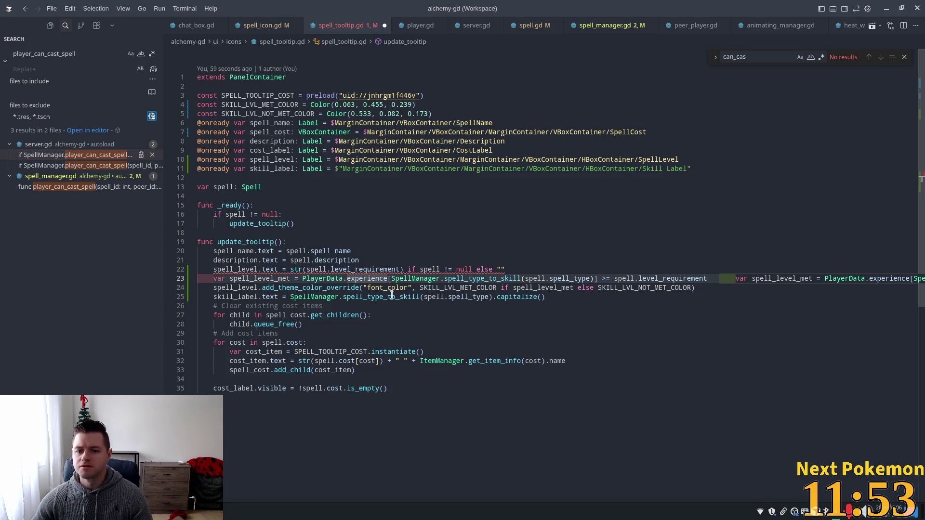
click(608, 25)
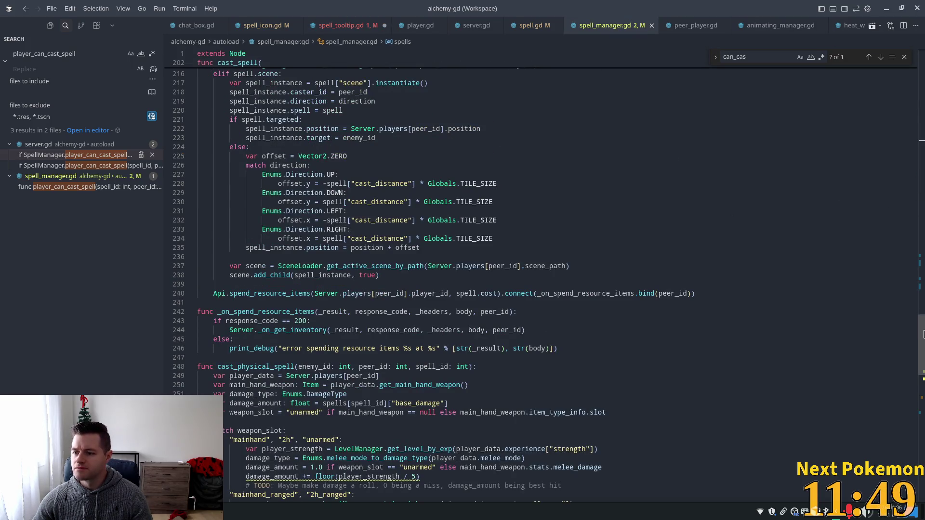
scroll(851, 190, down, 5)
scroll(851, 190, down, 4)
scroll(305, 321, down, 2)
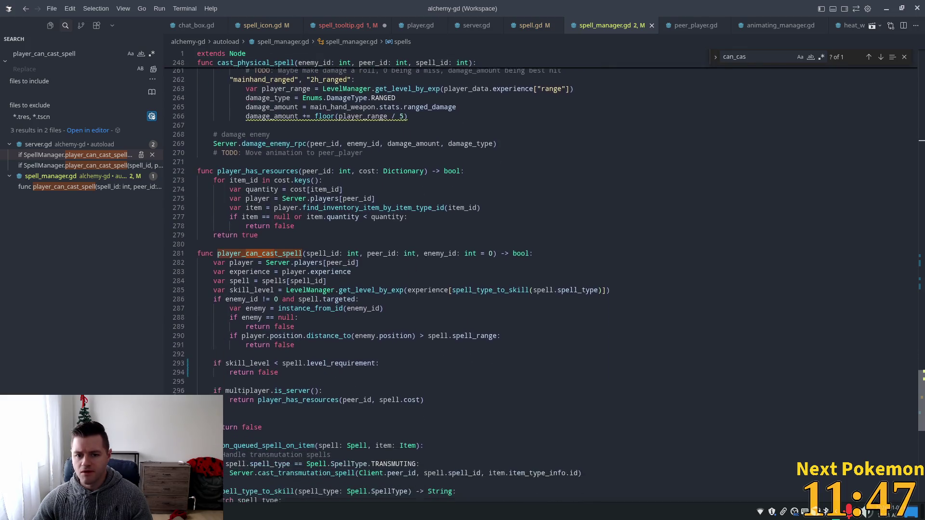
double_click(375, 271)
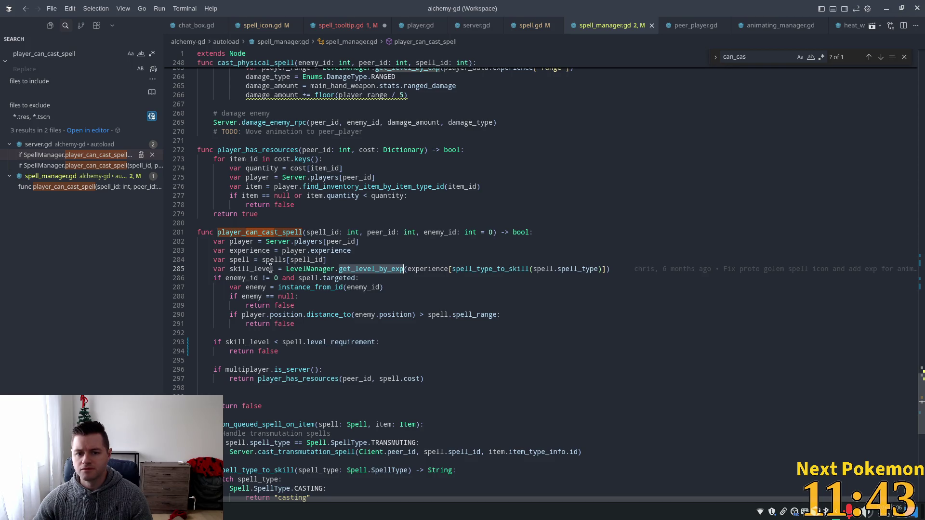
mouse_move(285, 269)
mouse_down()
mouse_move(537, 269)
mouse_move(366, 280)
mouse_move(404, 270)
mouse_up()
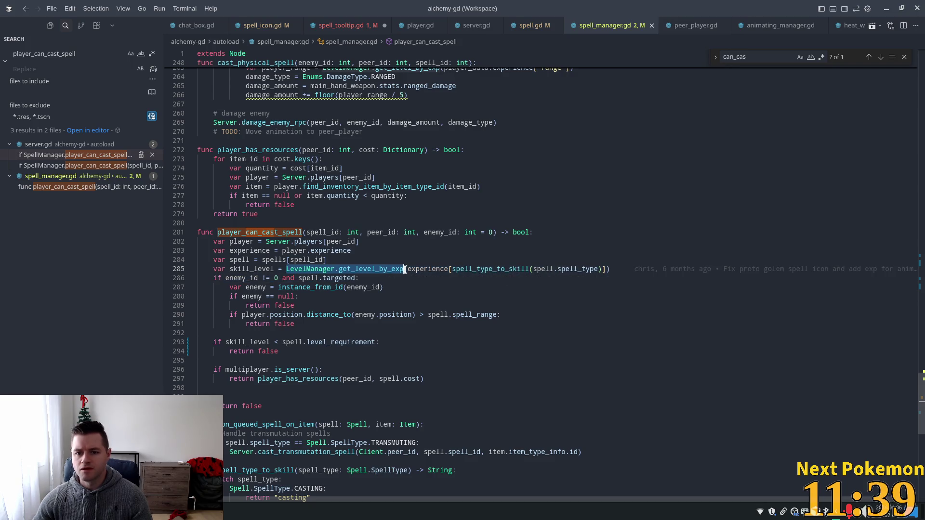
key(ctrl+Tab)
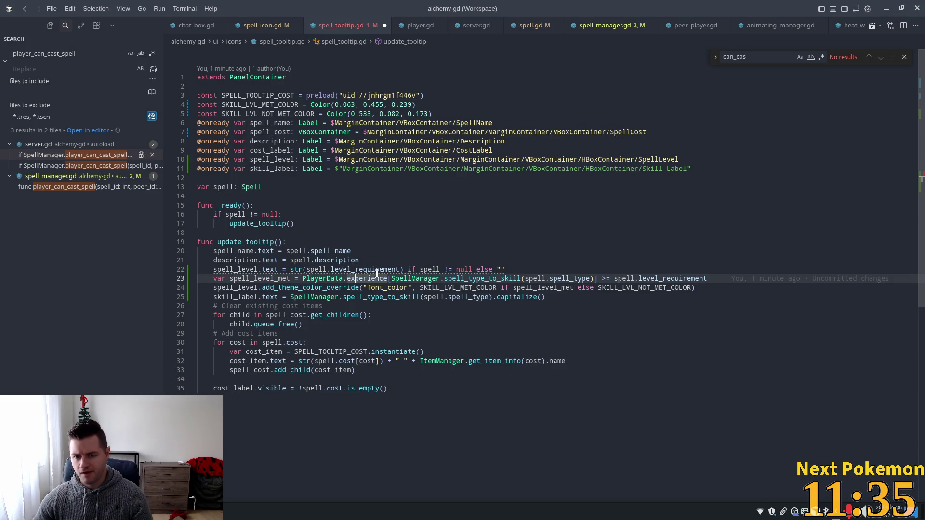
Wrap line 23's PlayerData experience lookup in LevelManager.get_level_by_exp(), fixing parenthesis and spacing.
click(300, 279)
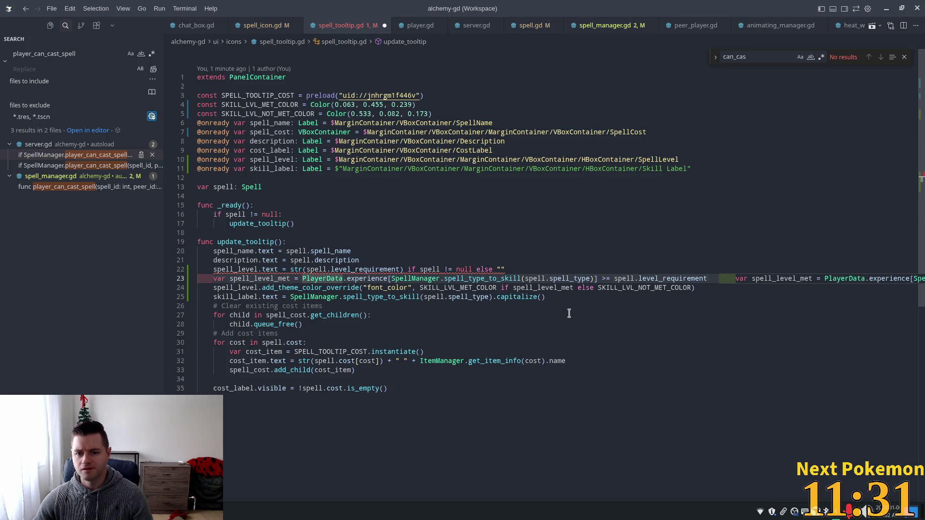
text(LevelManager.get_level_by_exp)
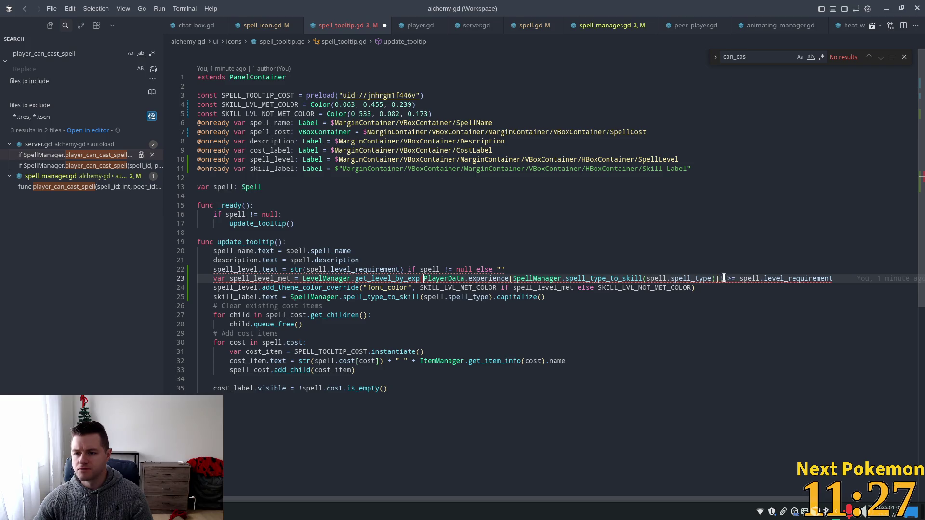
key(Delete)
click(830, 281)
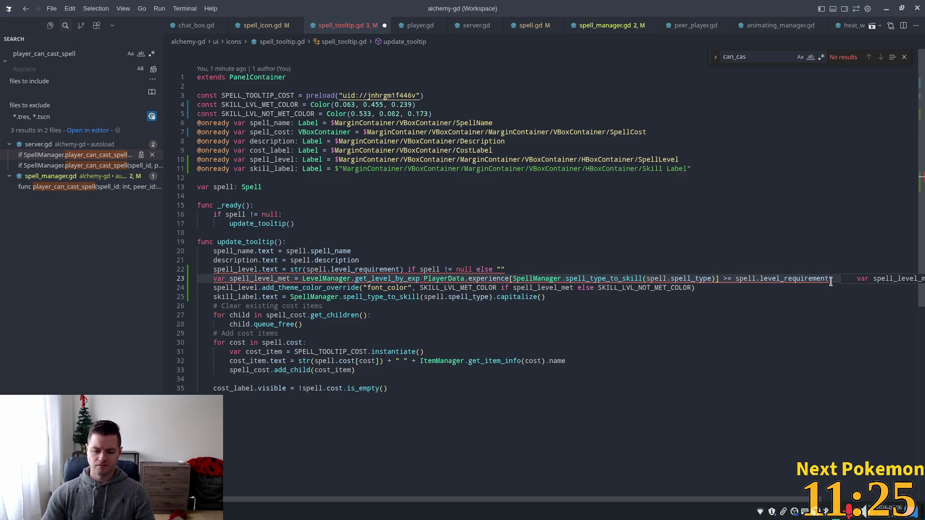
text())
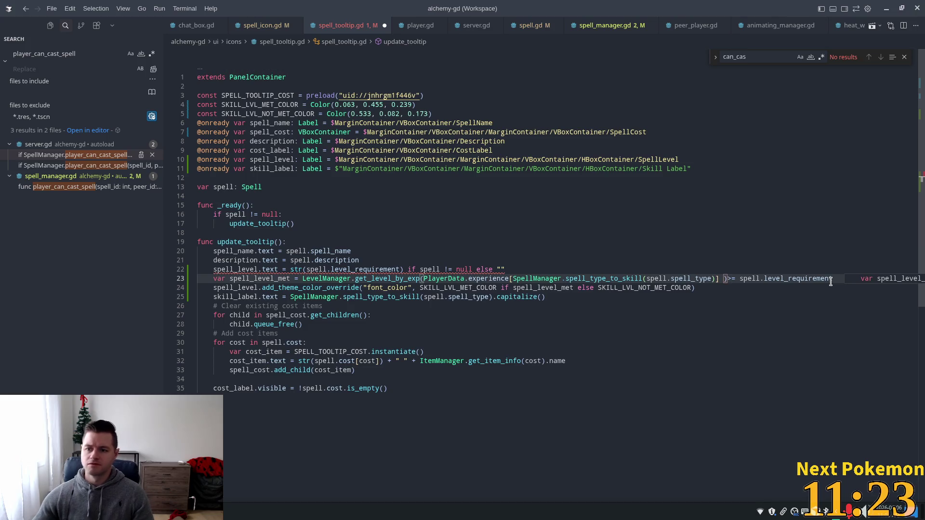
click(727, 251)
click(729, 279)
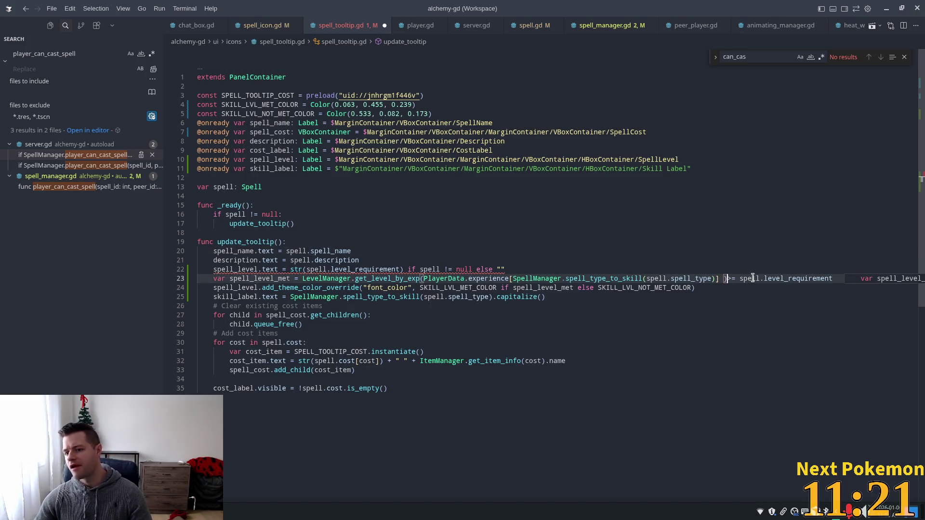
key(Left)
key(BackSpace)
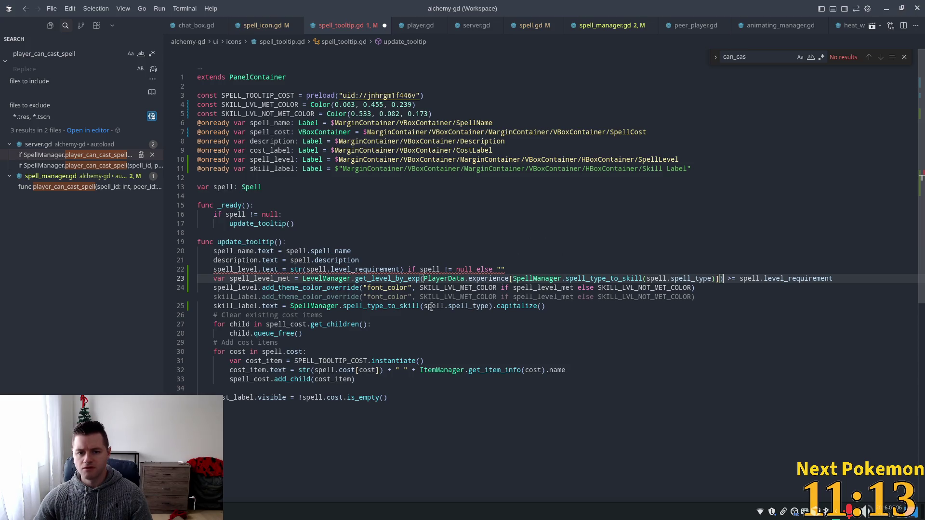
Delete the duplicate skill_label colour override line that was accepted below line 24.
mouse_move(408, 302)
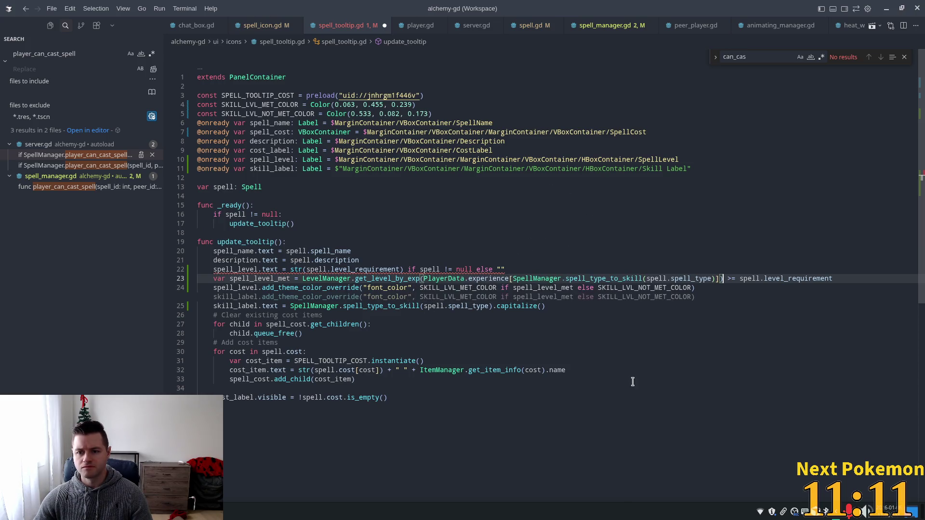
key(Tab)
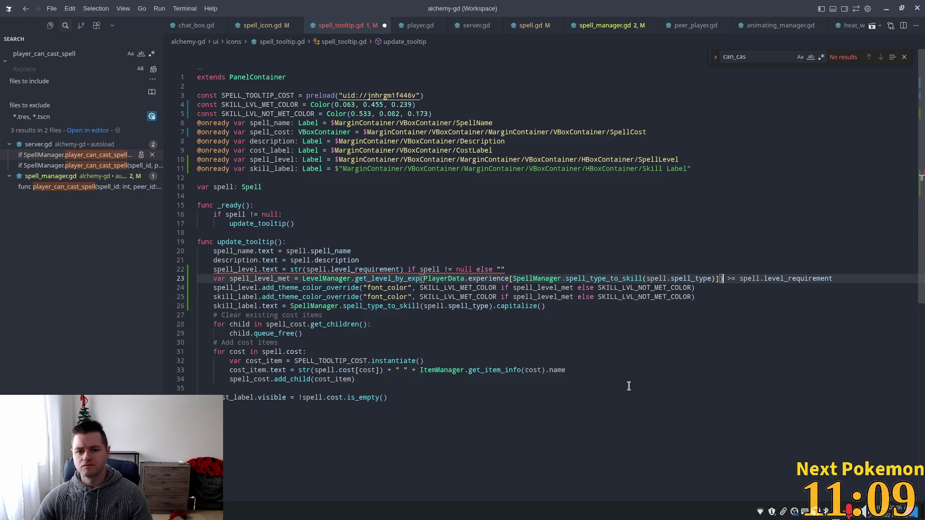
click(438, 223)
click(436, 288)
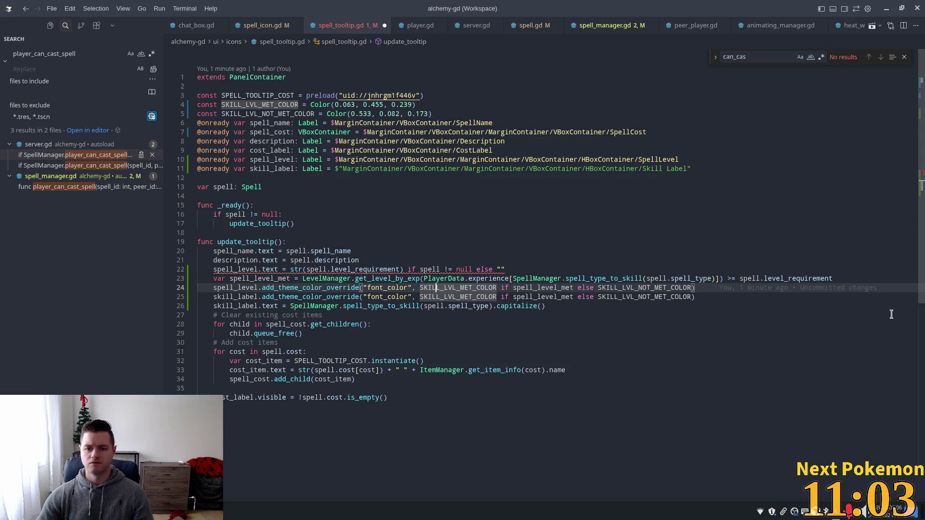
key(shift+Home)
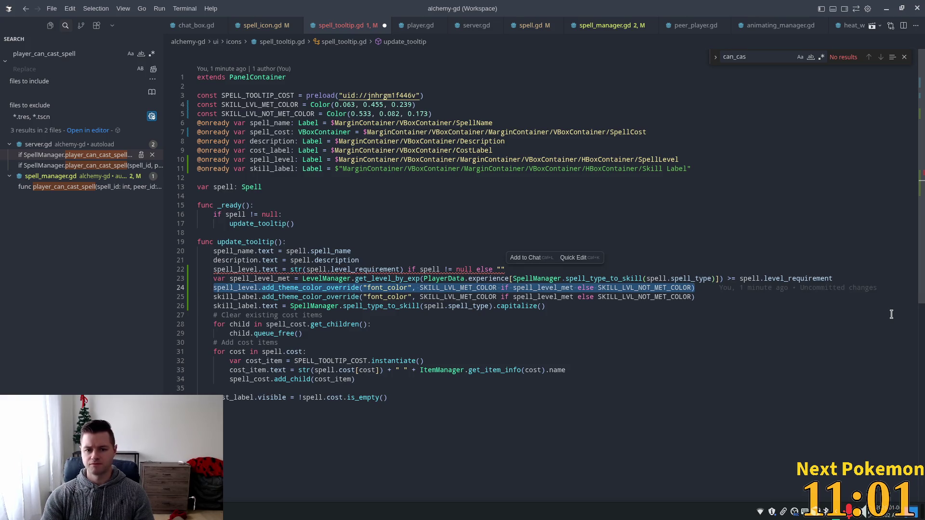
key(End)
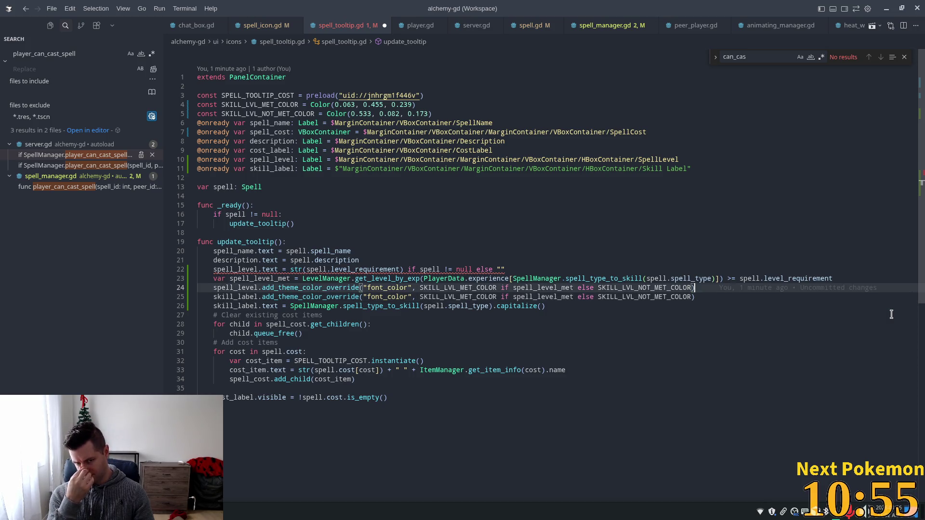
key(Down)
key(shift+Home)
key(BackSpace)
key(BackSpace)
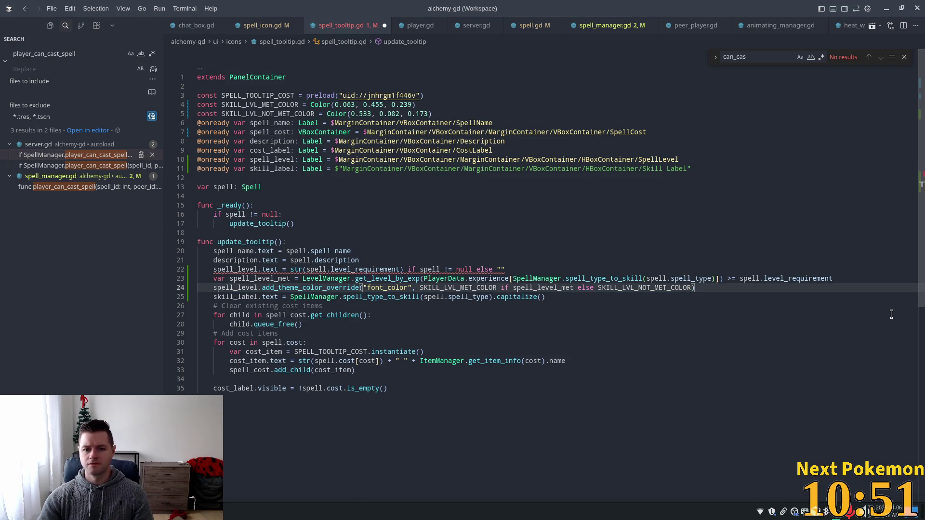
Replace the space indentation on the spell_level line with a tab.
click(402, 254)
click(321, 260)
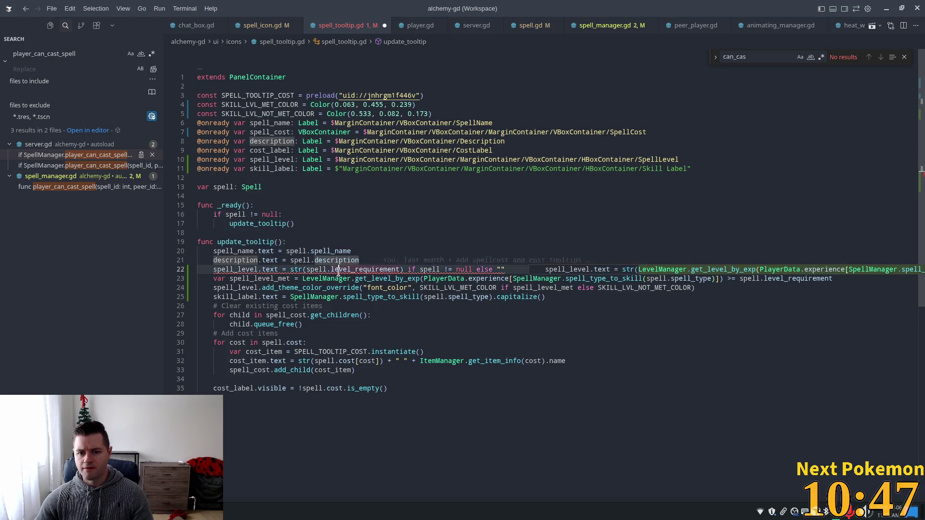
click(368, 271)
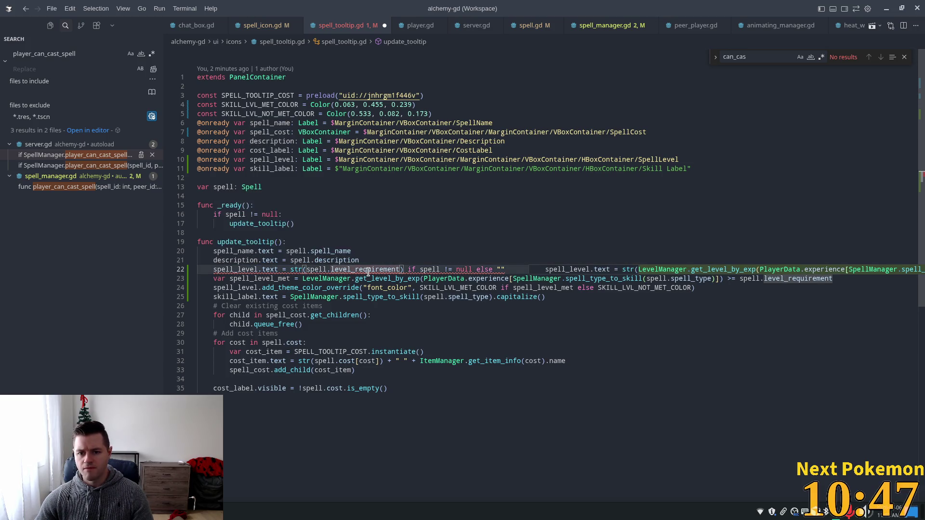
click(294, 261)
mouse_move(240, 271)
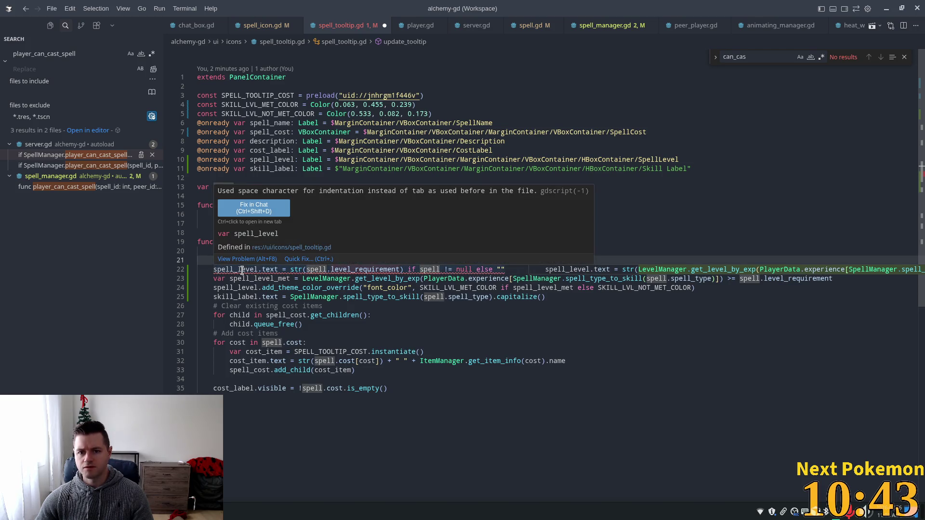
drag(213, 260, 190, 260)
click(213, 278)
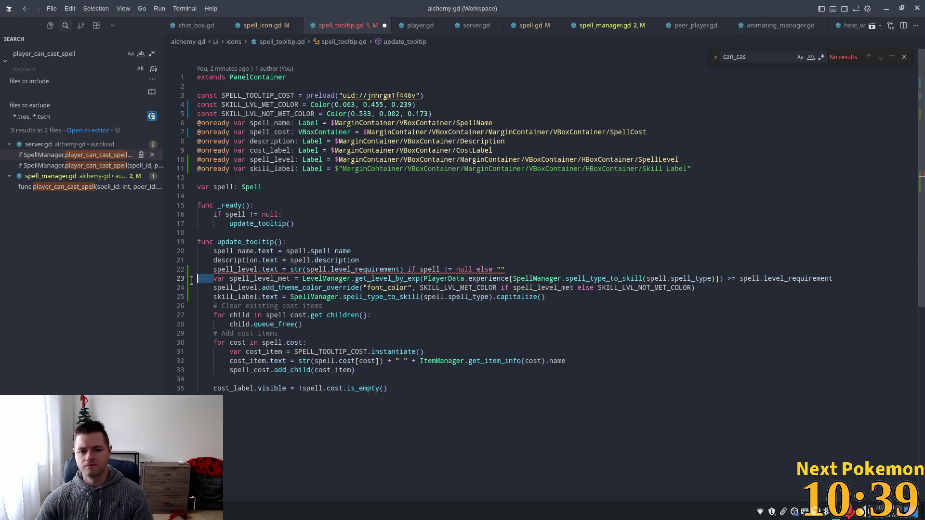
Save spell_tooltip.gd and dismiss the inline code suggestion.
key(ctrl+s)
key(End)
key(Escape)
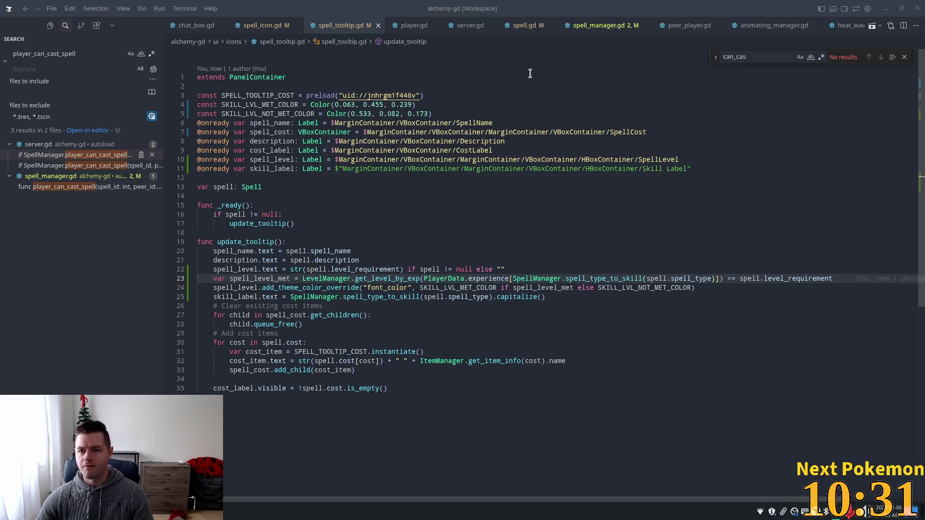
key(alt+Tab)
Save and launch the game, bringing the desert game window to the front.
click(773, 26)
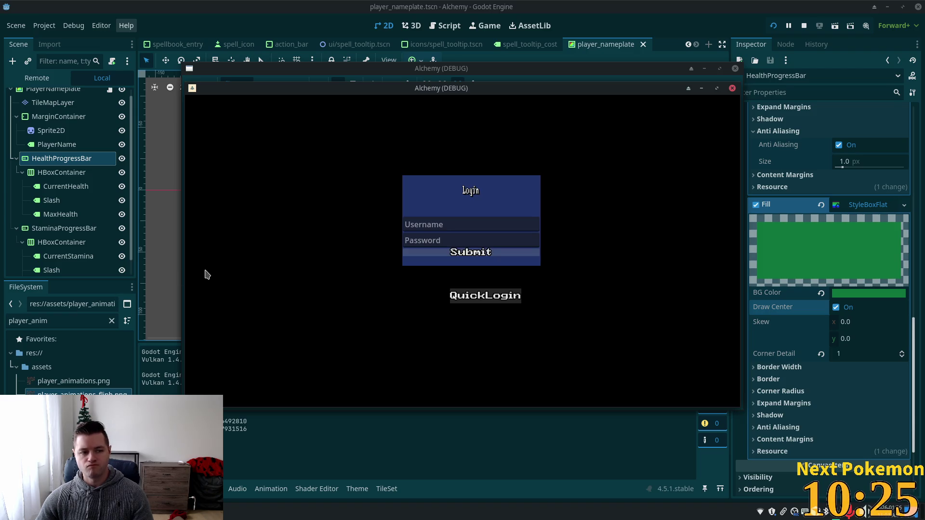
mouse_move(358, 91)
mouse_down()
mouse_move(344, 103)
mouse_move(244, 120)
mouse_move(202, 150)
mouse_up()
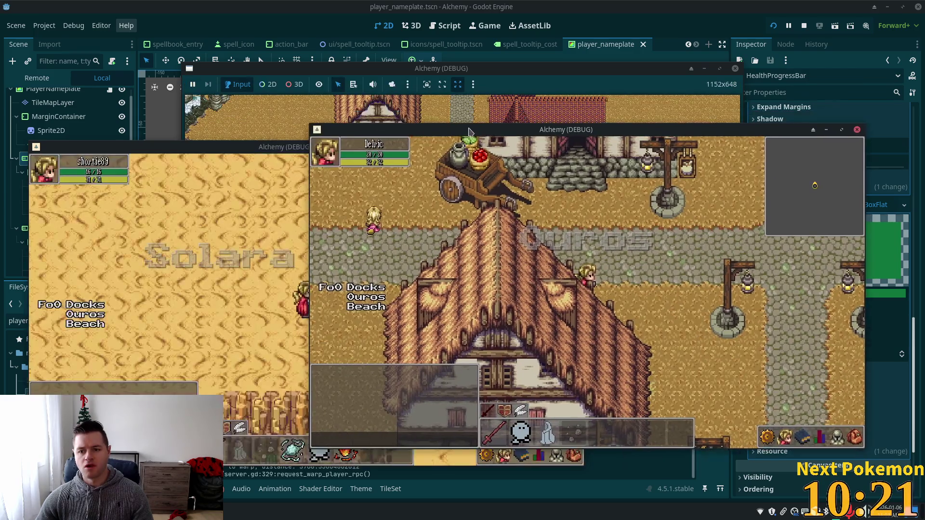
click(248, 212)
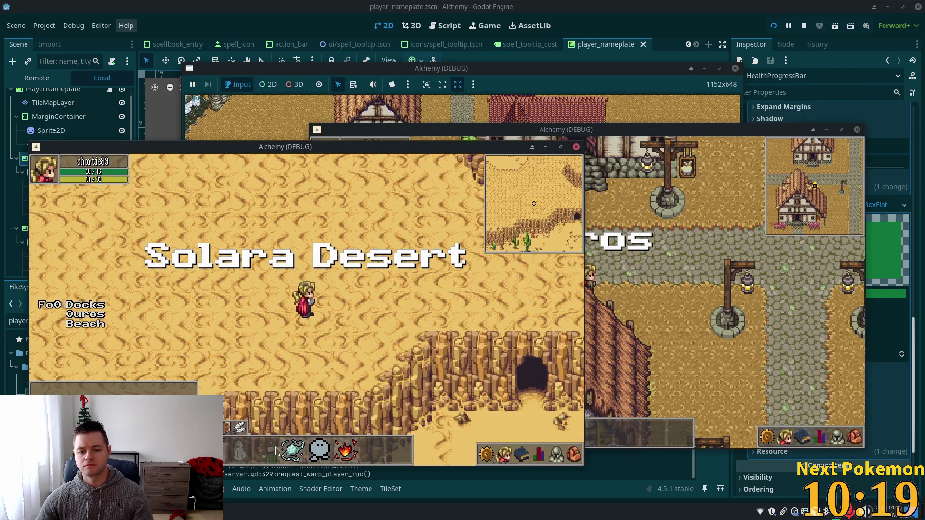
mouse_move(268, 452)
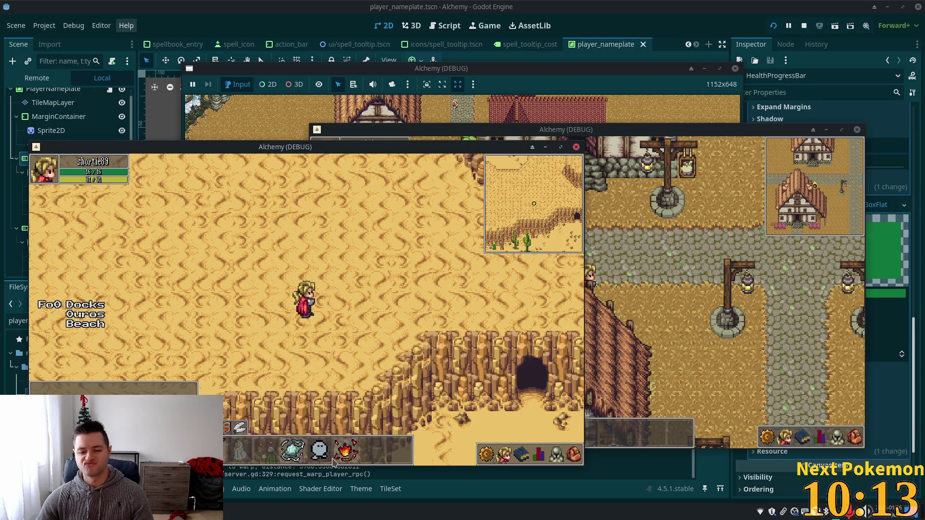
mouse_move(322, 459)
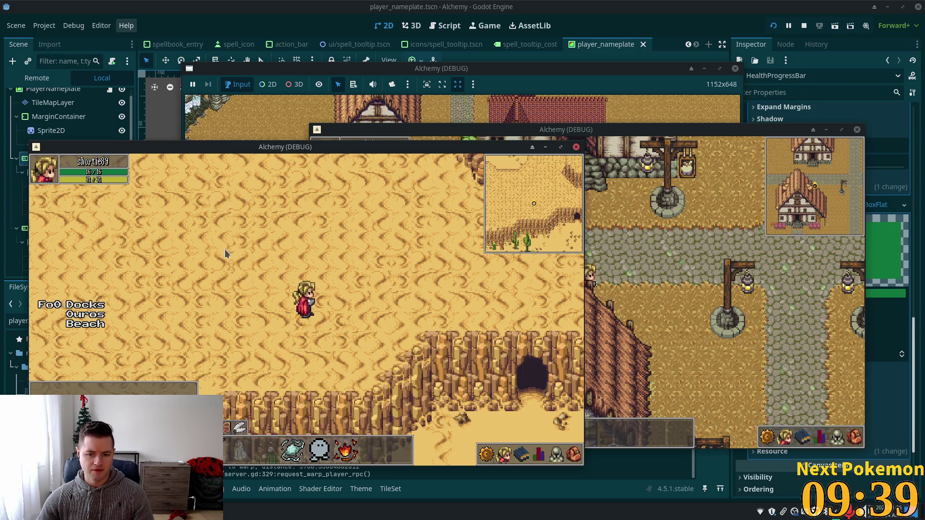
Walk the character down through the desert with S, then stop the game with F8.
key(s)
key(s)
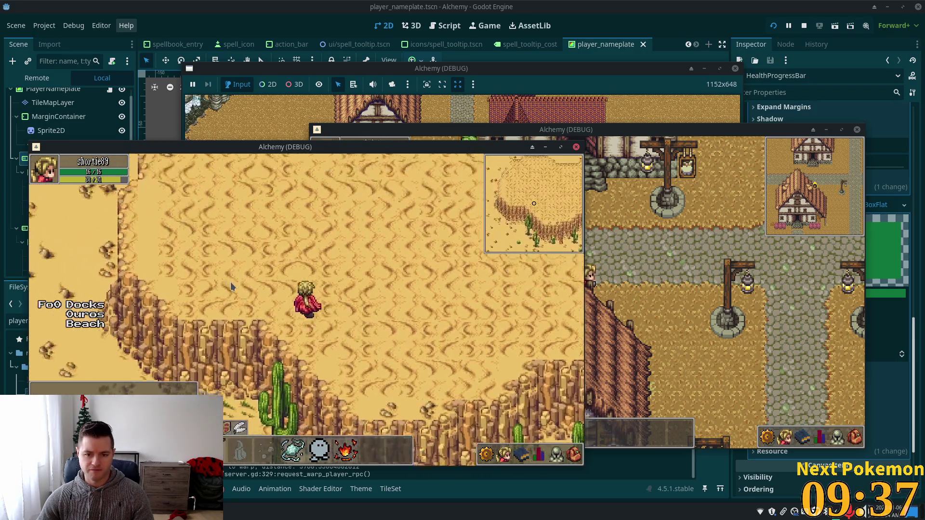
key(s)
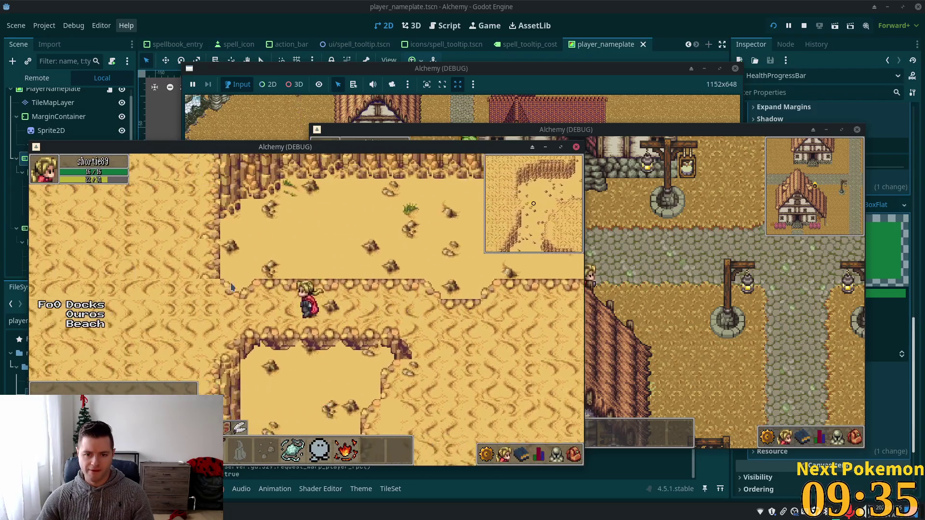
key(s)
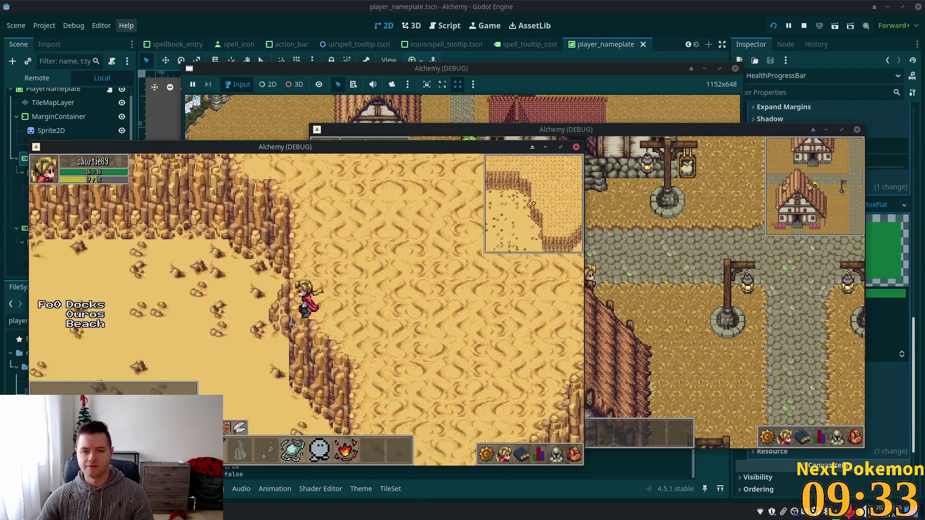
key(s)
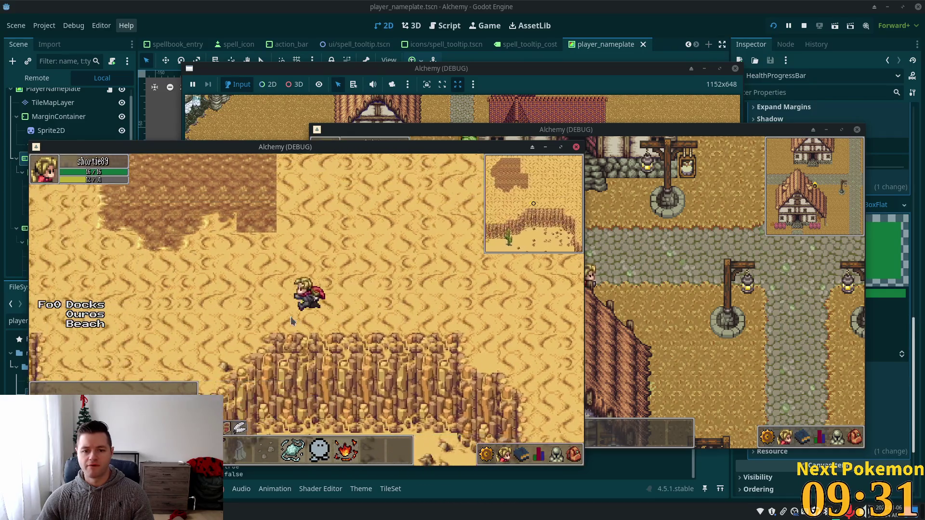
key(F8)
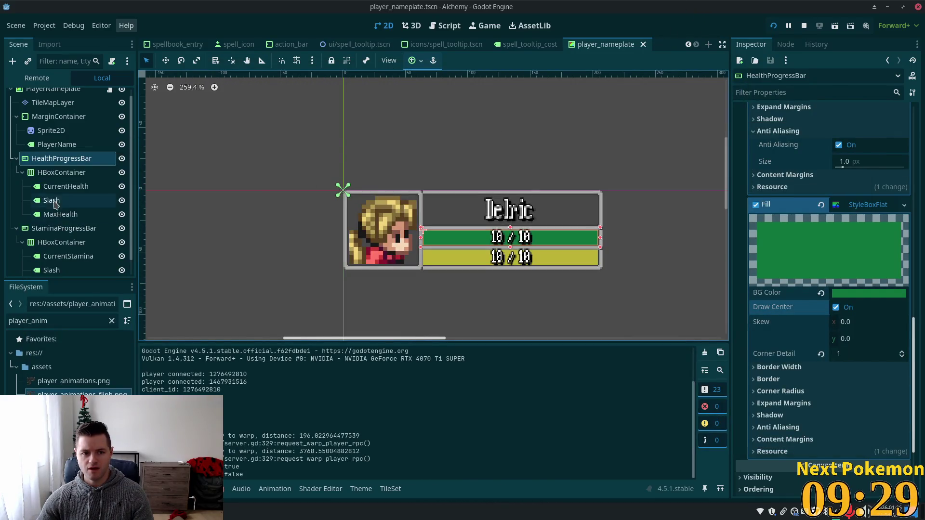
Open icons/spell_tooltip.tscn and expand SpellLevel's LabelSettings, showing font size 22 and colour.
scroll(36, 200, up, 1)
click(60, 222)
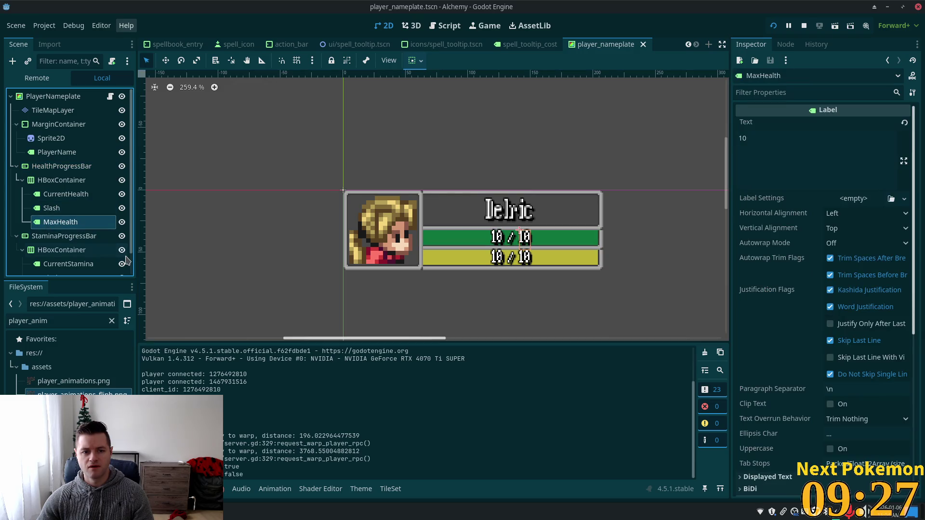
click(494, 48)
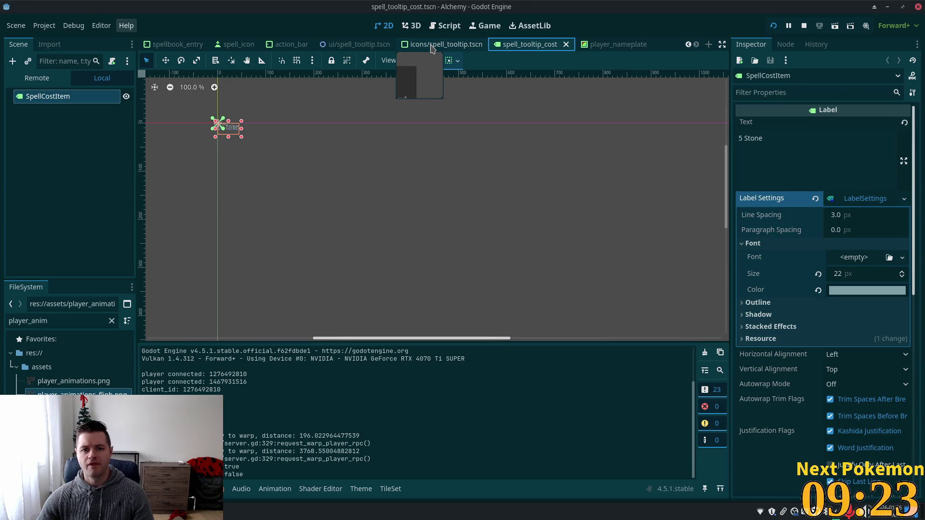
click(432, 49)
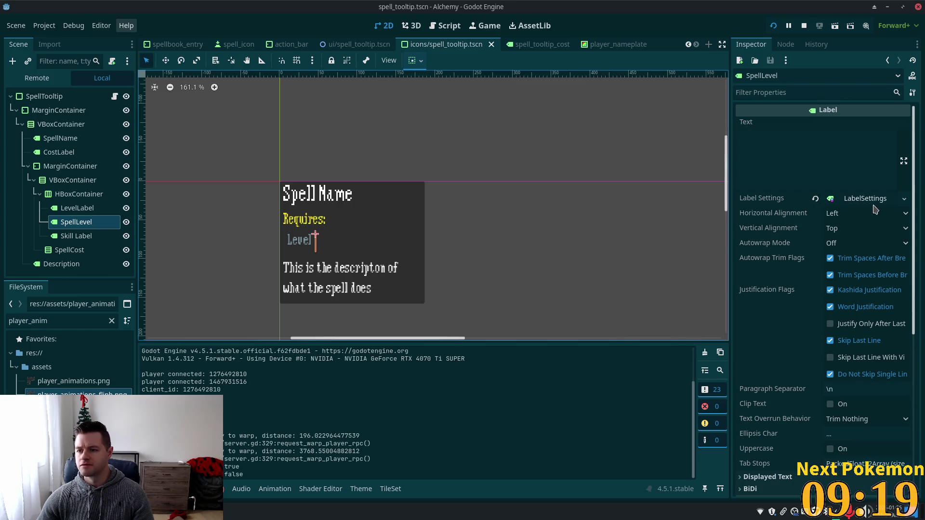
click(875, 206)
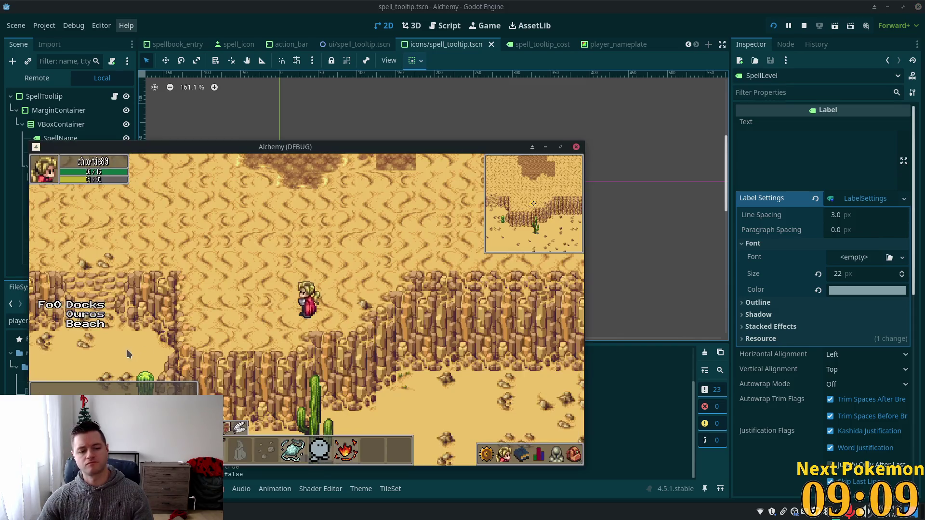
Replace line 24's add_theme_color_override call with label_settings.font_color set from spell_level_met.
key(alt+Tab)
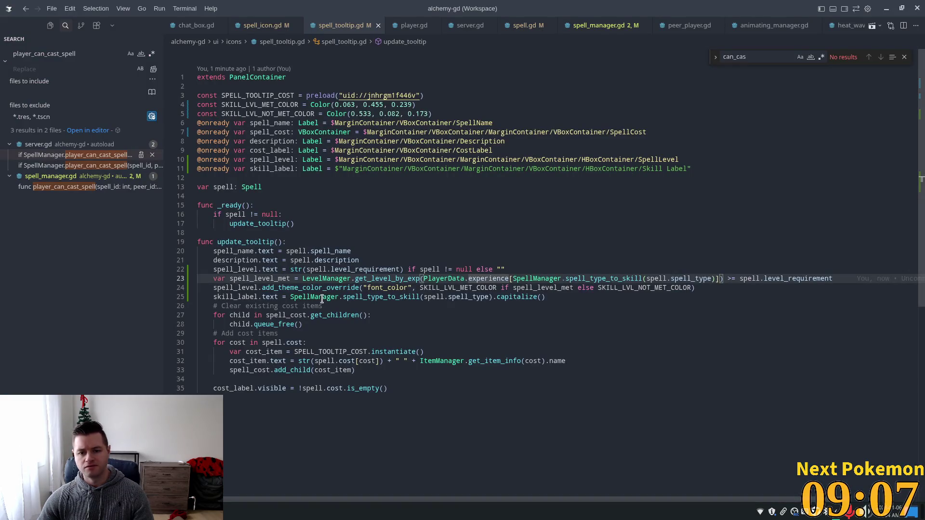
click(263, 288)
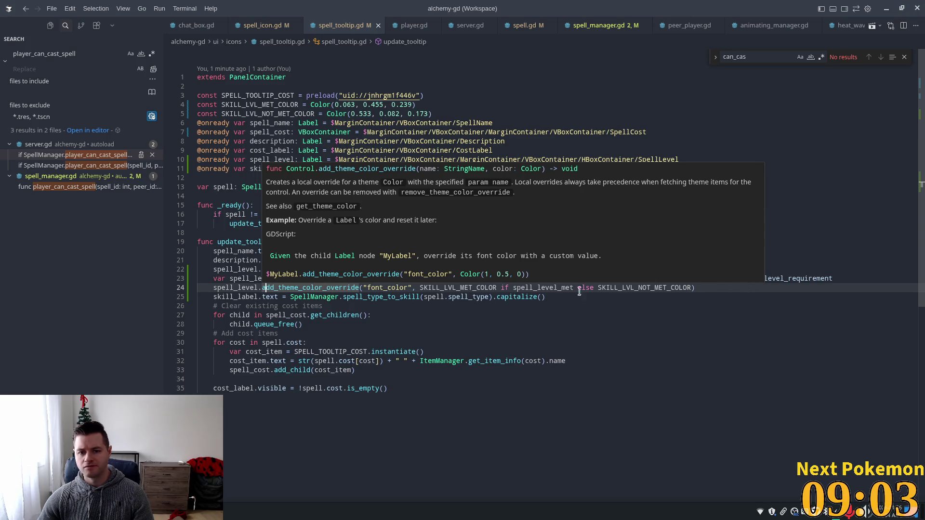
drag(697, 287, 412, 288)
drag(307, 284, 263, 287)
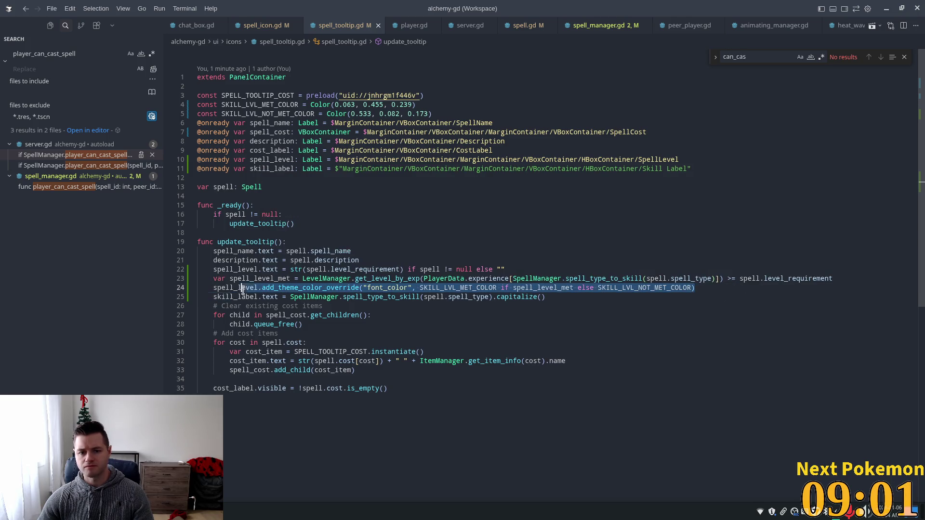
text(la)
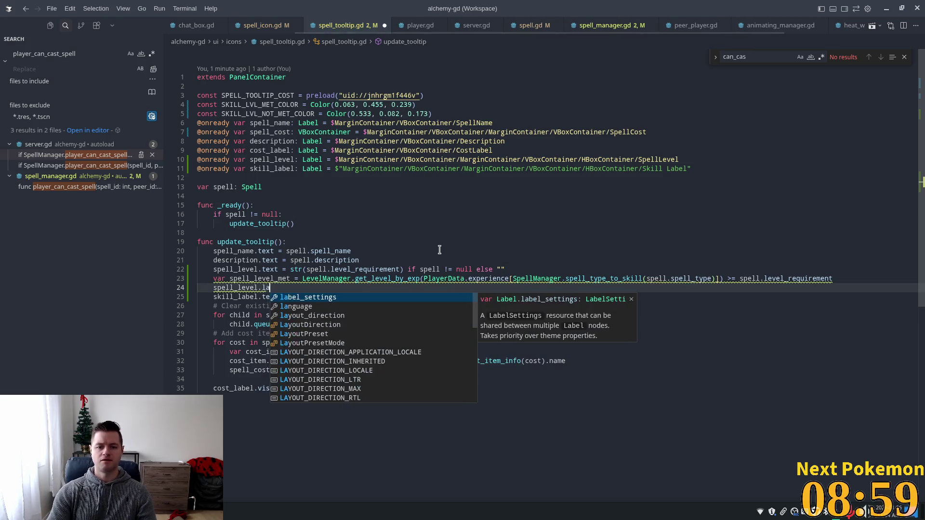
key(Tab)
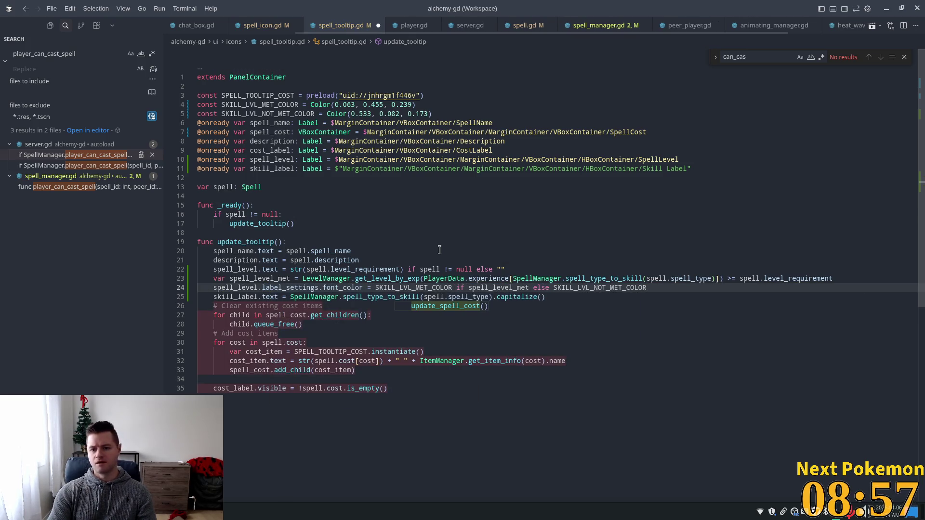
Save the tooltip script and run the game from Godot.
click(432, 243)
key(ctrl+s)
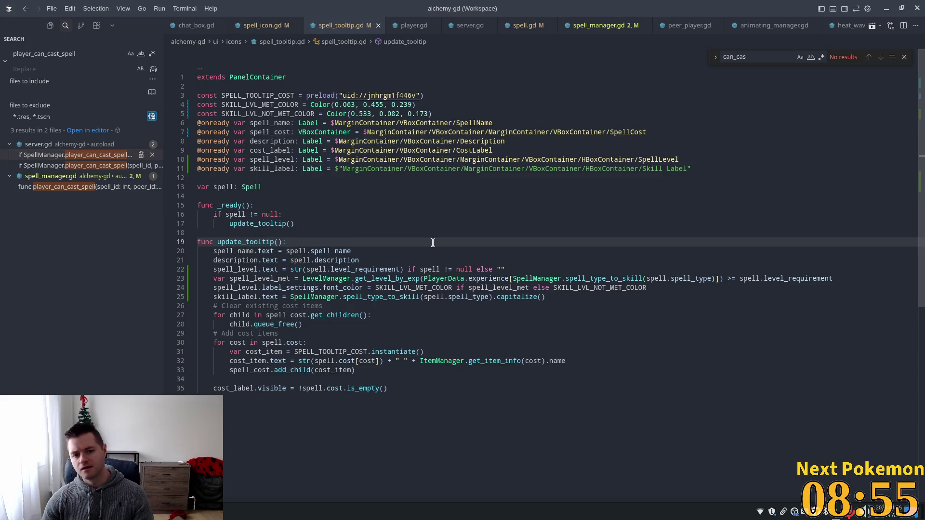
key(alt+Tab)
click(773, 26)
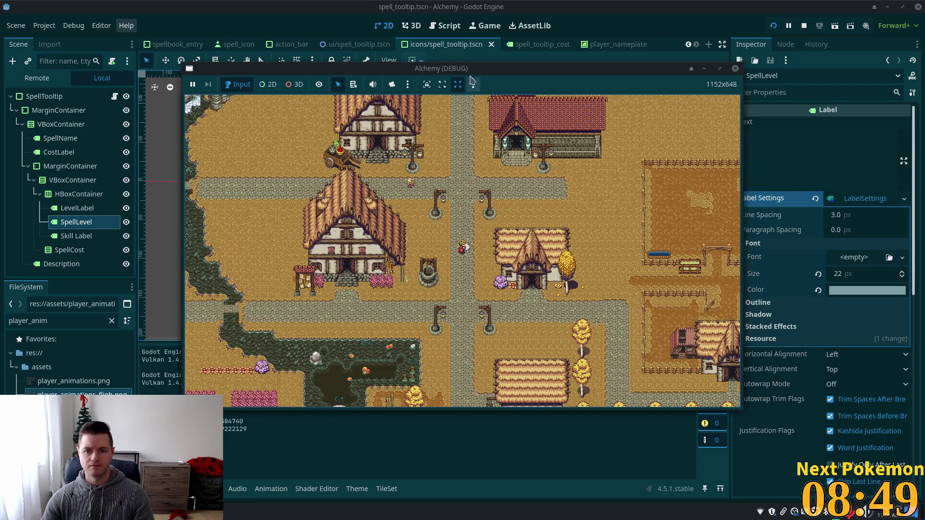
Check the Stone Barrage and Refine Ore tooltips' green/red level colours in game, then stop with F8.
key(F8)
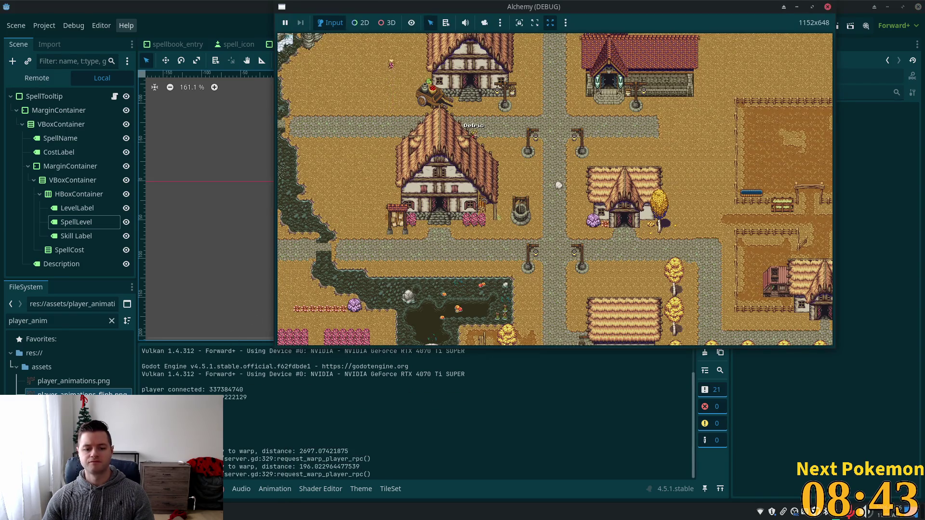
click(254, 474)
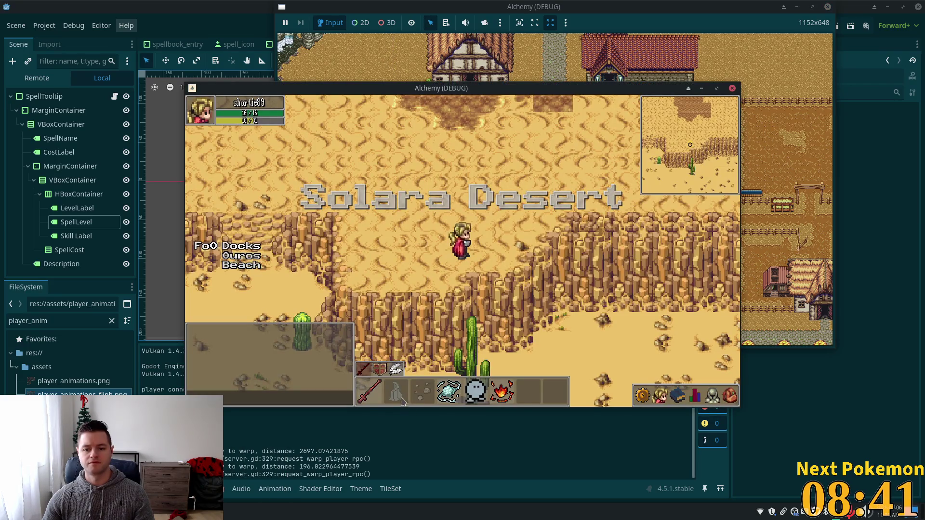
mouse_move(420, 395)
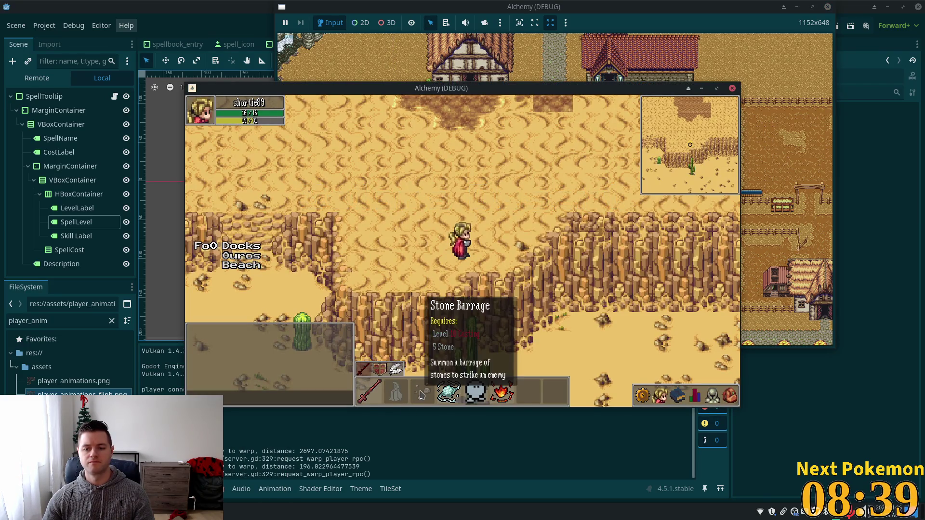
mouse_move(454, 388)
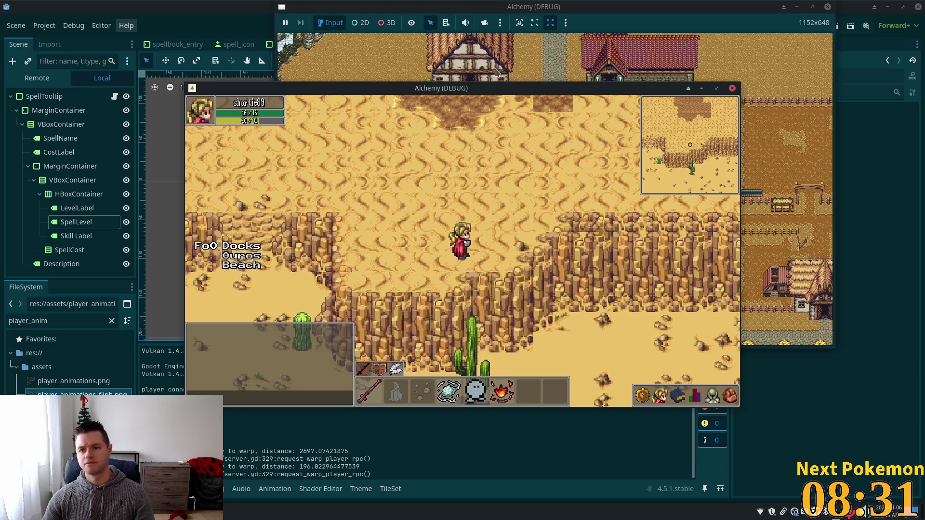
key(F8)
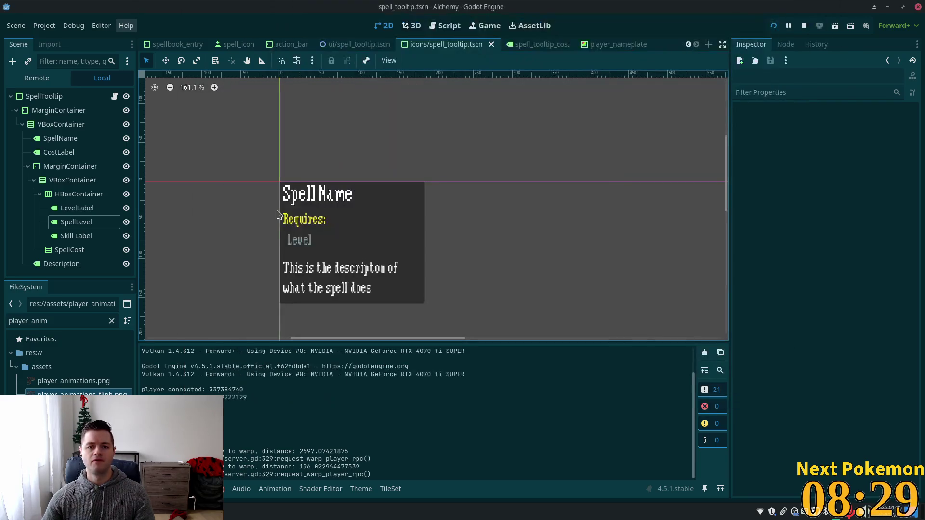
Check the spell_level reference on line 24 of the tooltip script.
key(alt+Tab)
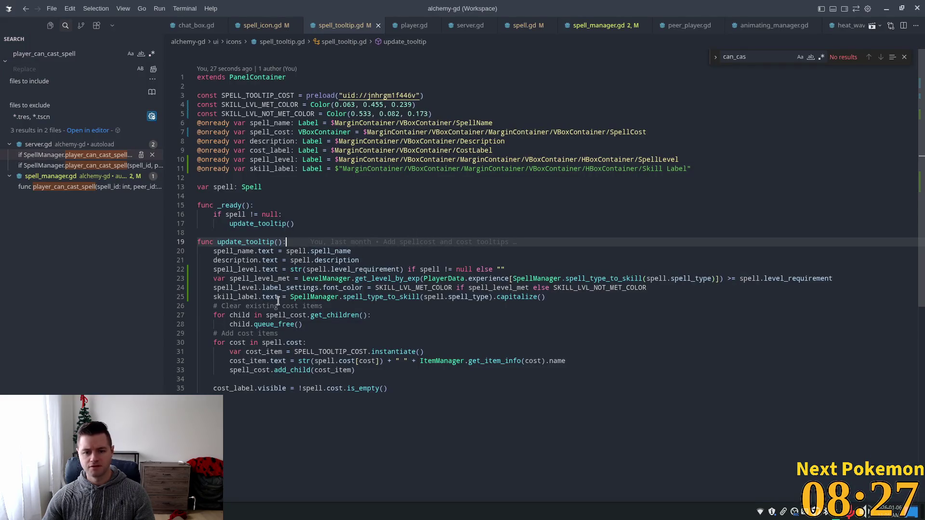
click(250, 287)
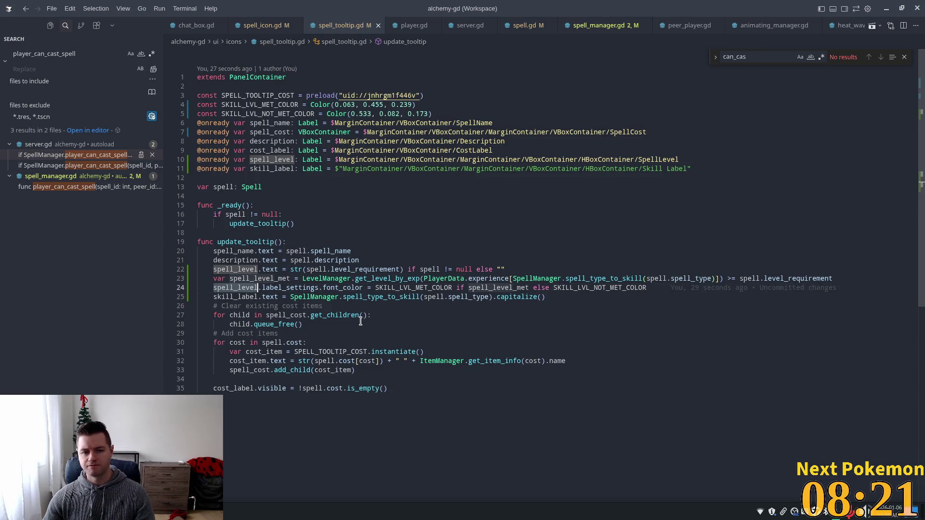
key(alt+Tab)
Make the Skill Label's LabelSettings resource unique and save the spell tooltip scene.
click(76, 235)
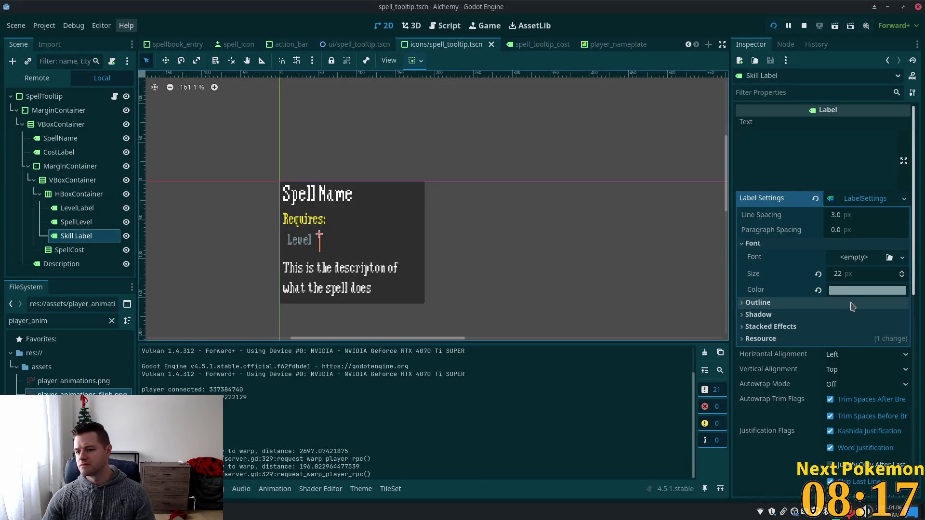
right_click(864, 198)
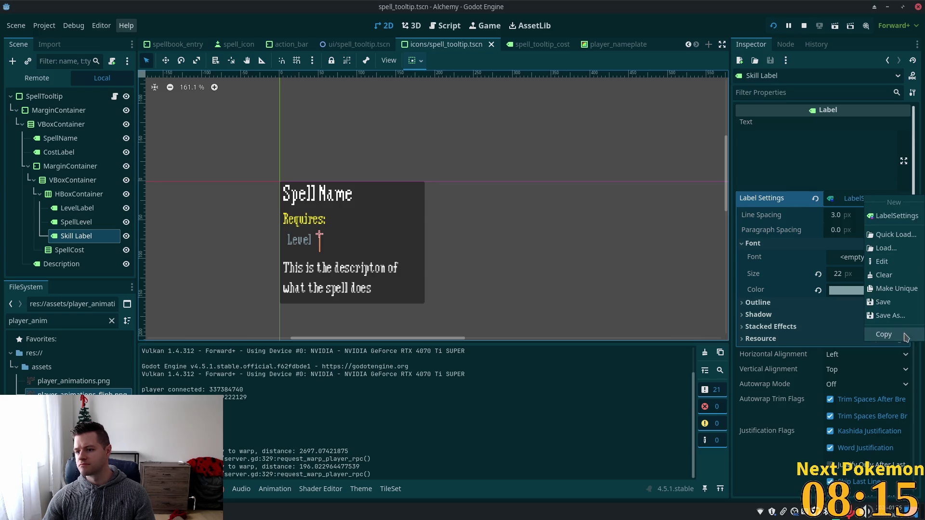
click(896, 289)
key(ctrl+s)
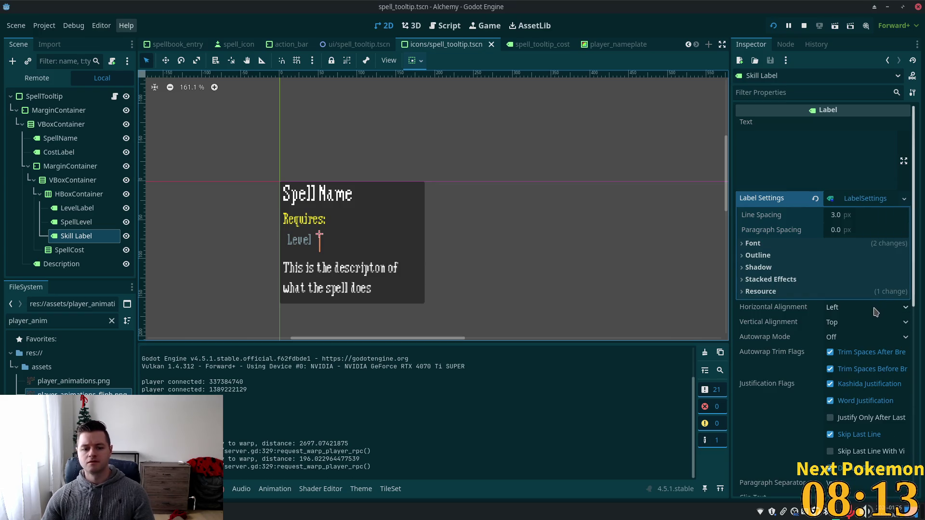
Restart the project to play-test the tooltip label colours.
key(alt+Tab)
key(super)
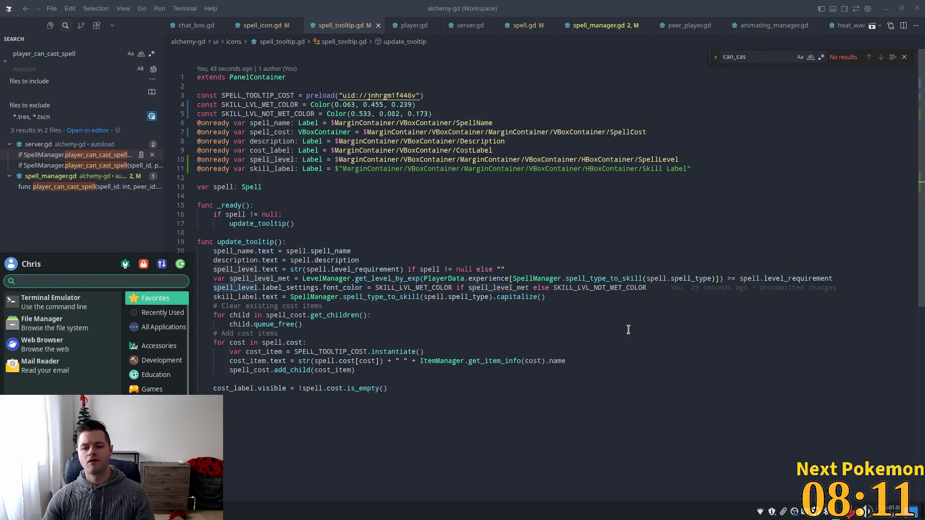
key(Escape)
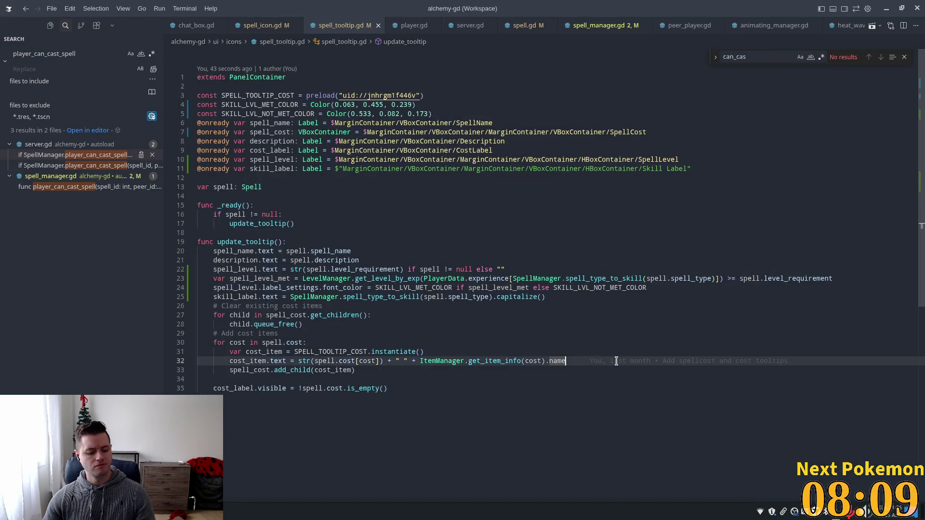
key(alt+Tab)
click(779, 26)
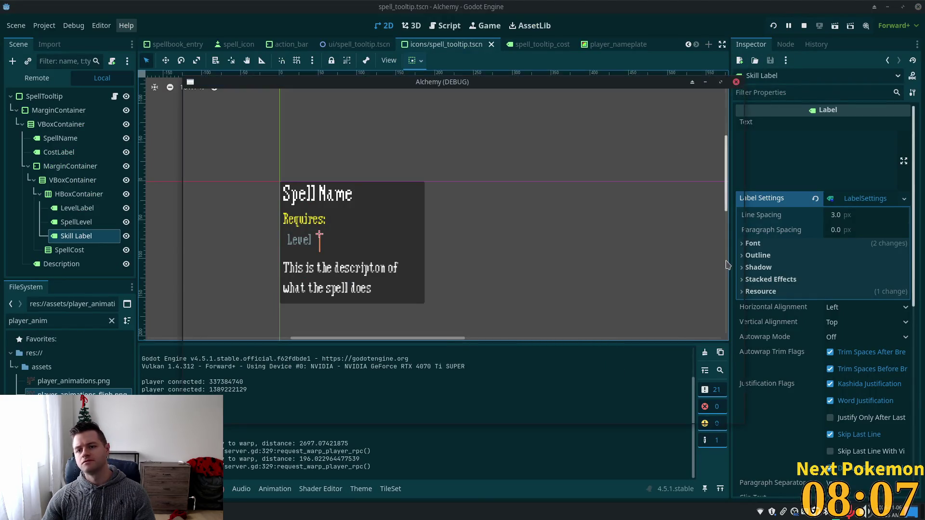